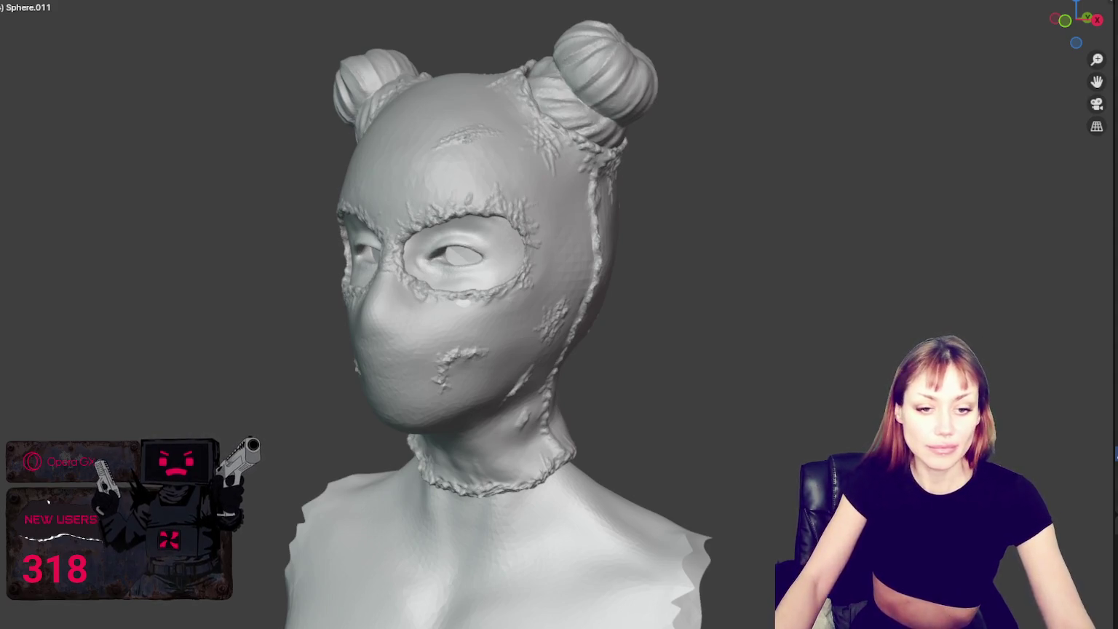
Step: Orbit the head to a frontal view, briefly hiding and restoring the right hair bun
scroll(631, 419, "up", 2)
mouse_move(631, 419)
middle_mouse_down()
mouse_move(706, 387)
mouse_move(665, 404)
middle_mouse_up()
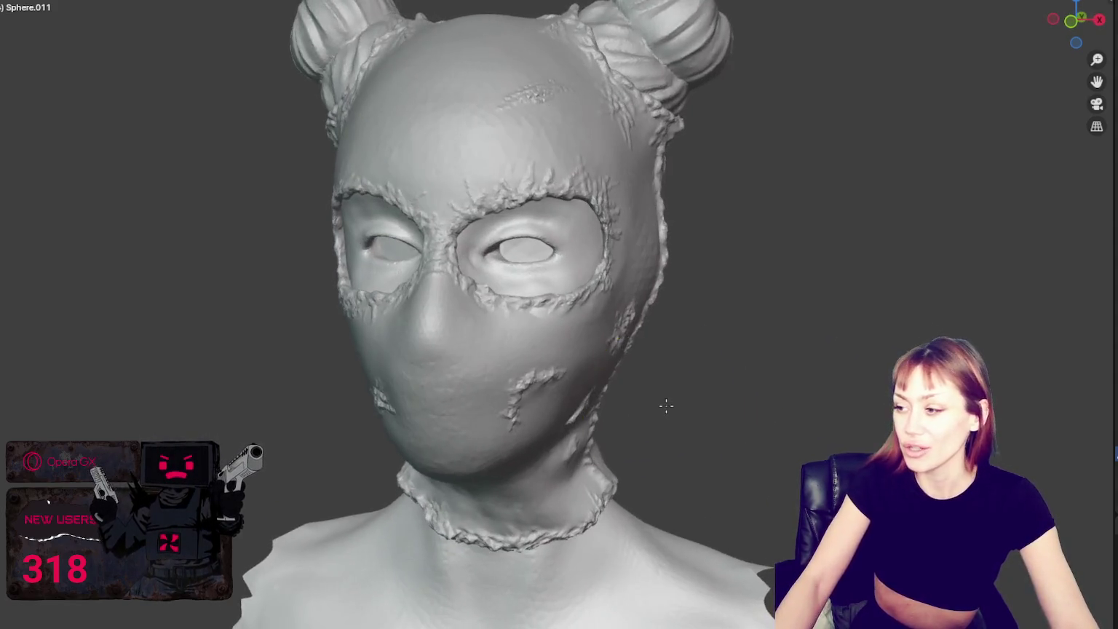
key("ctrl+z")
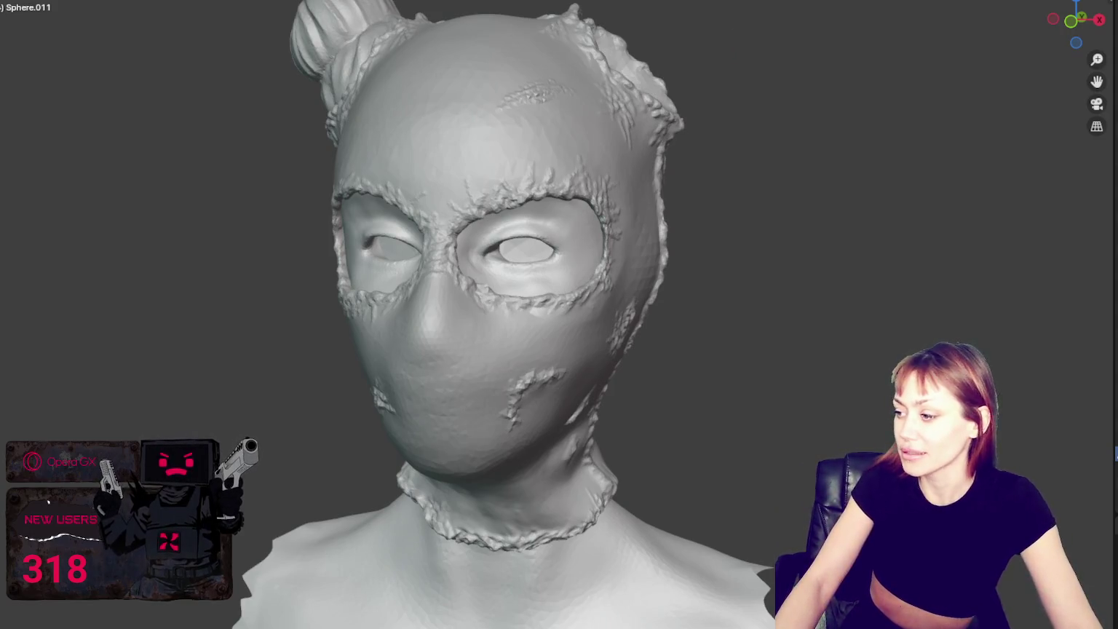
key("ctrl+shift+z")
middle_click_drag(725, 340, 771, 342)
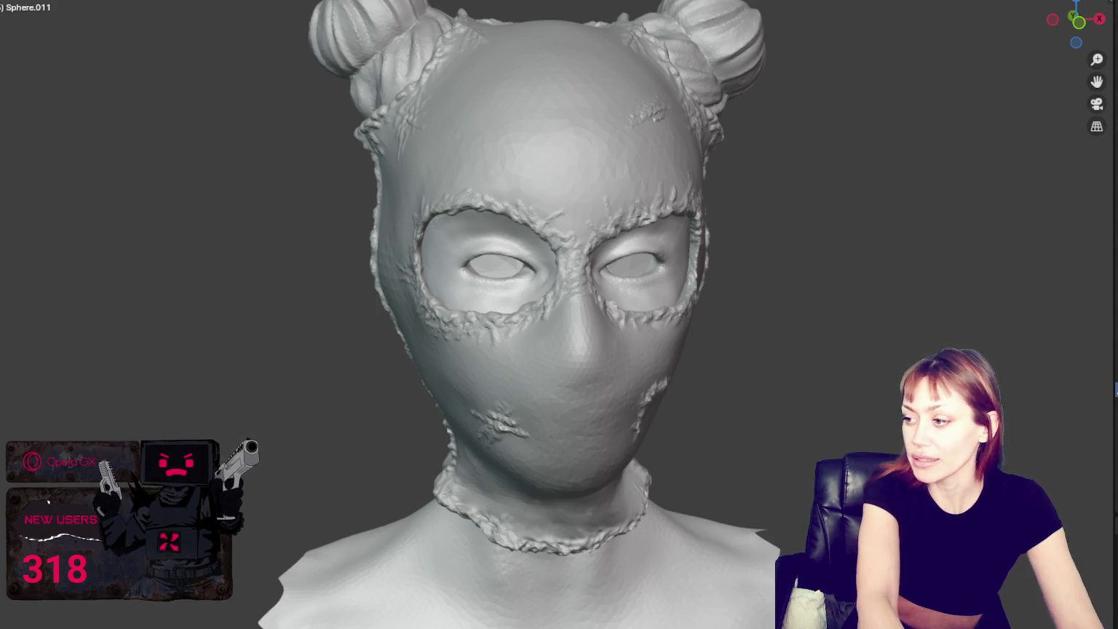
Step: Hide and show the left bun and the mask with H/Alt+H, then select the mask
key("alt+q")
key("h")
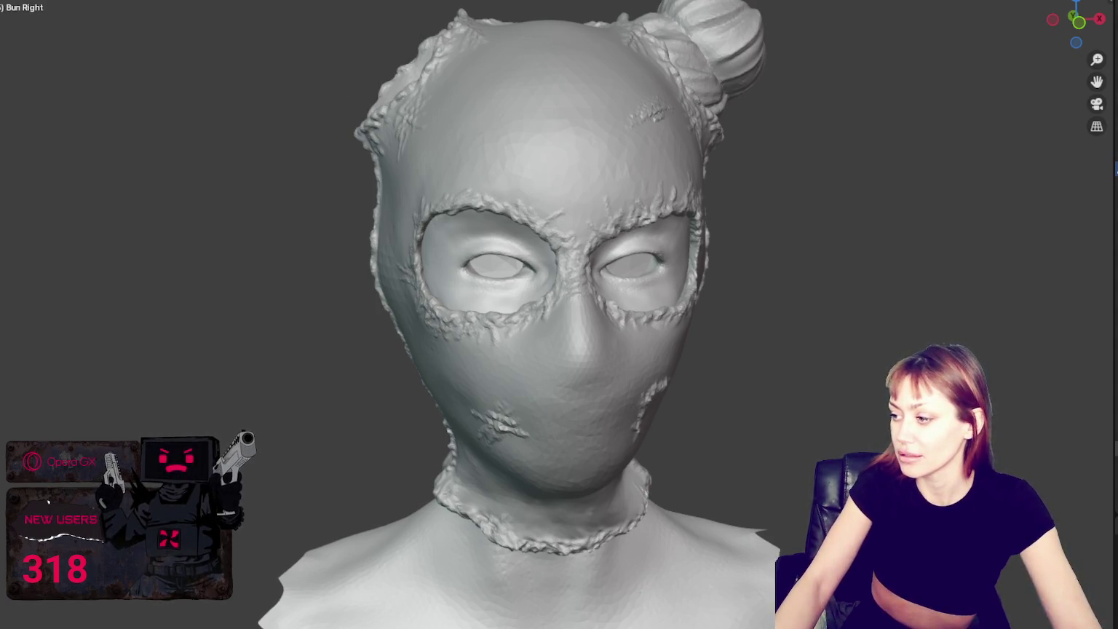
key("alt+h")
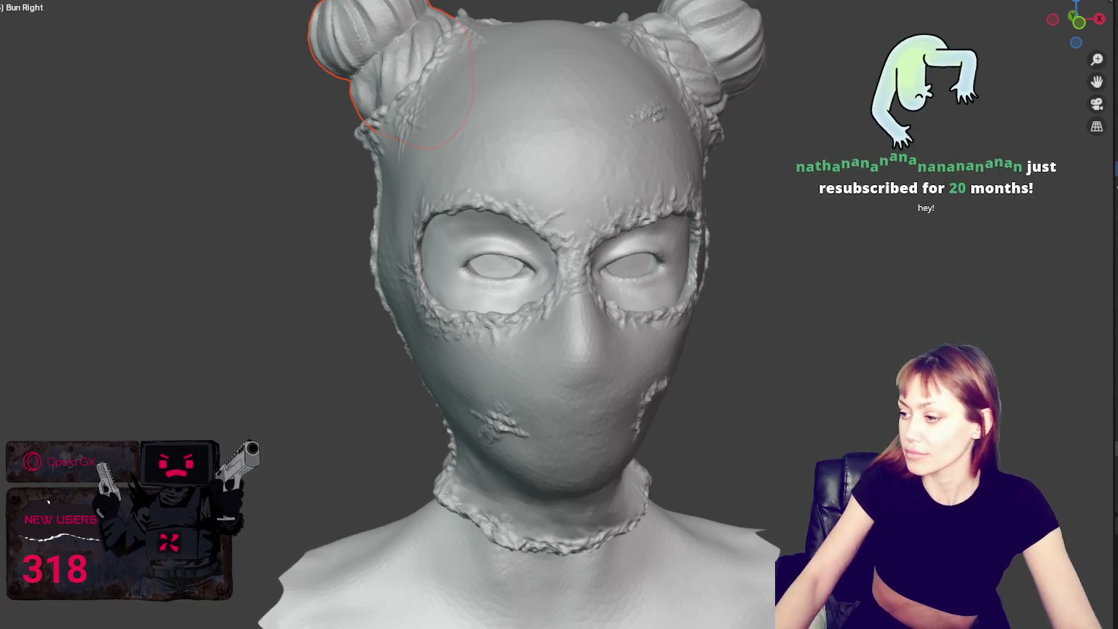
key("h")
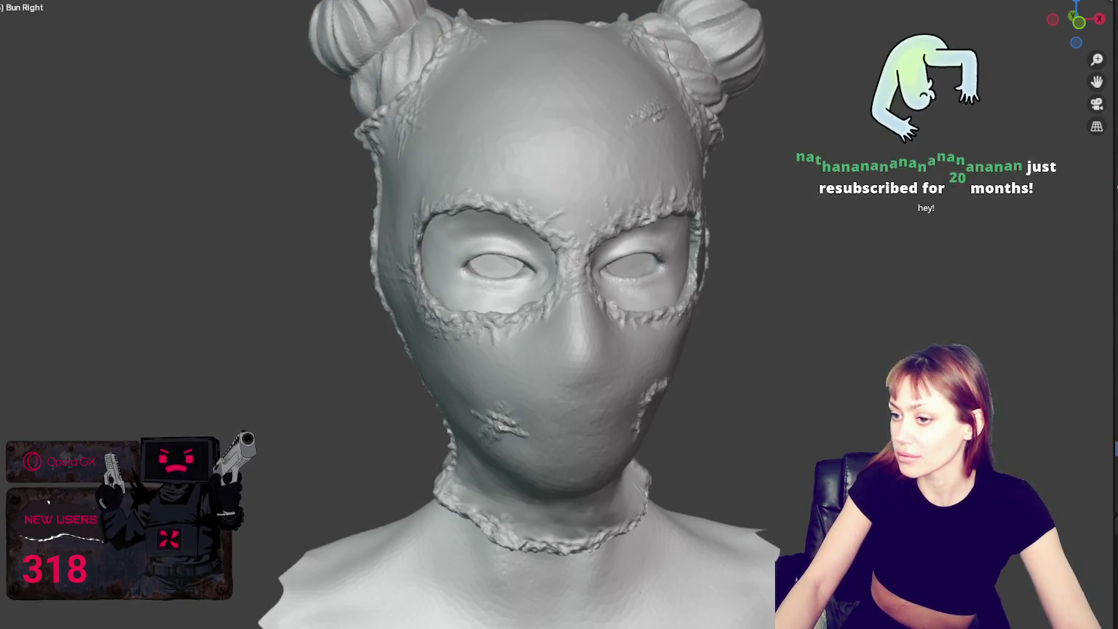
key("alt+h")
left_click(553, 146)
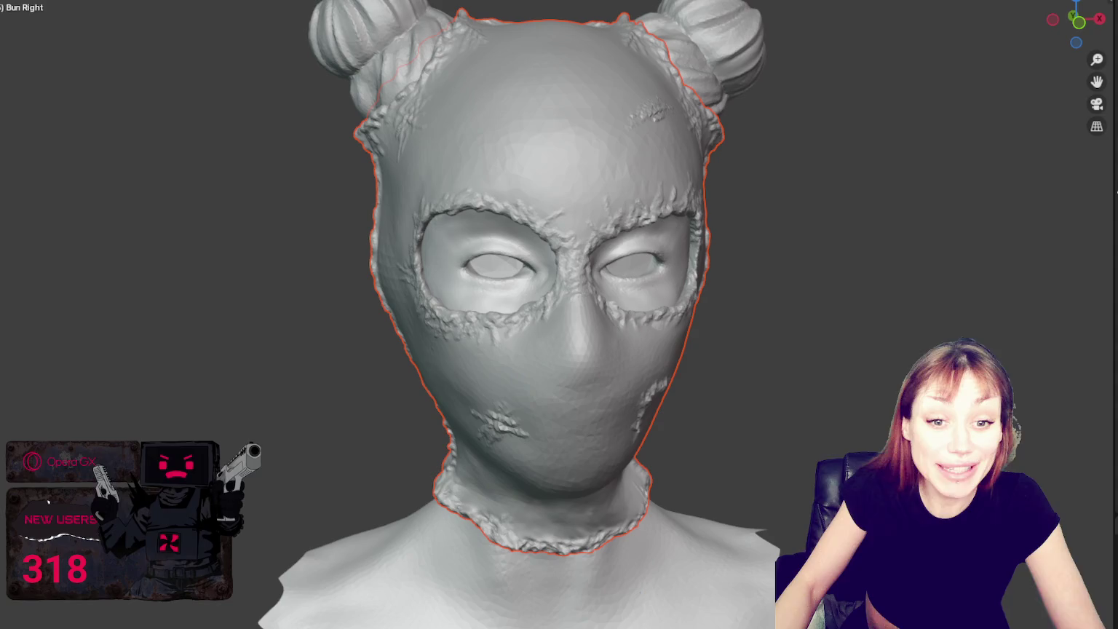
Step: Frame the view on the mask's face and enlarge the sculpt brush radius
mouse_move(502, 364)
middle_mouse_down()
mouse_move(357, 366)
mouse_move(437, 279)
mouse_move(552, 322)
middle_mouse_up()
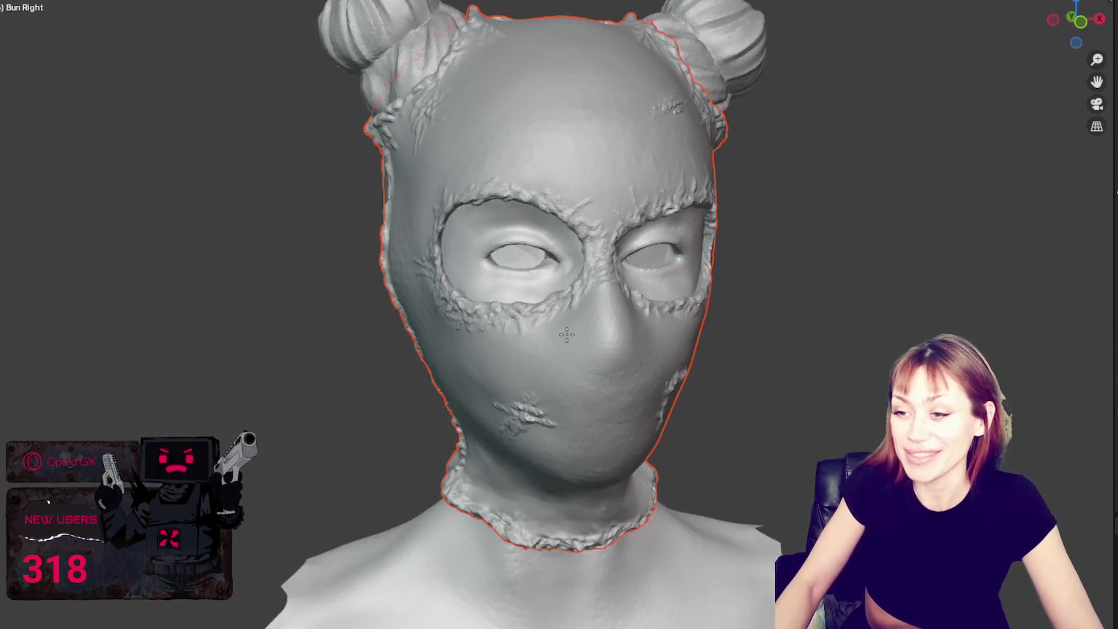
scroll(552, 322, "down", 3)
scroll(538, 326, "down", 3)
scroll(527, 330, "down", 1)
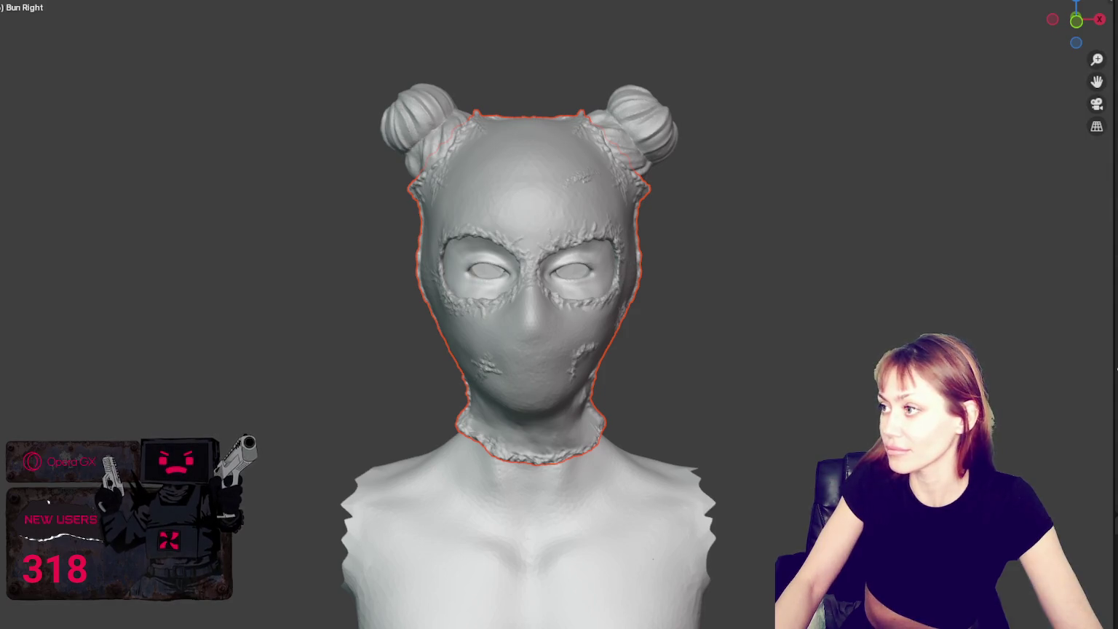
key("alt+a")
key("a")
scroll(458, 364, "up", 2)
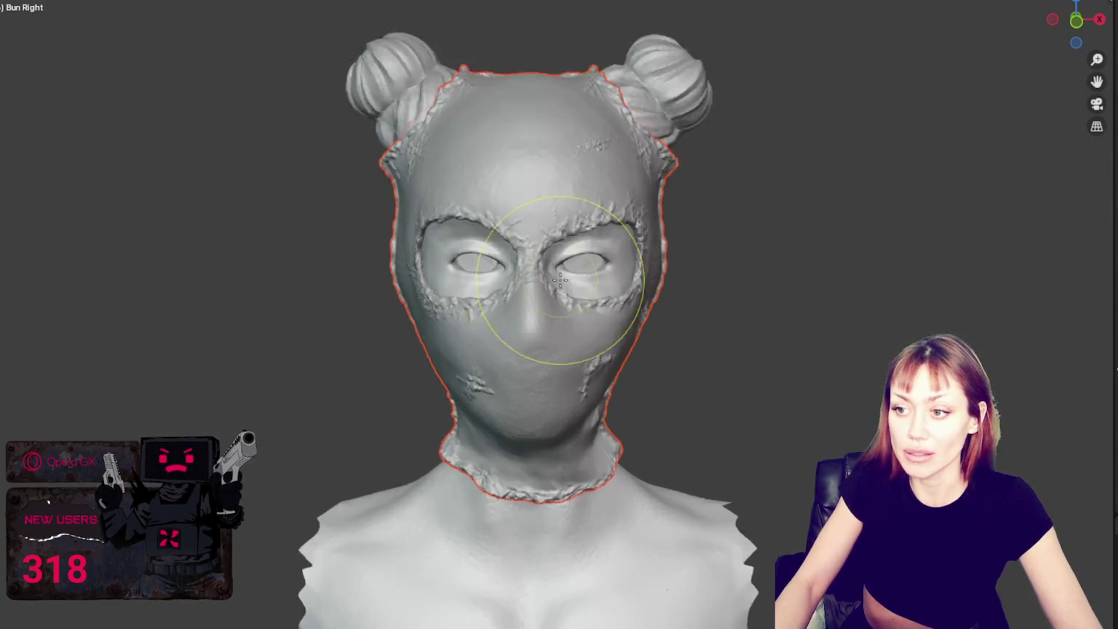
scroll(457, 364, "up", 3)
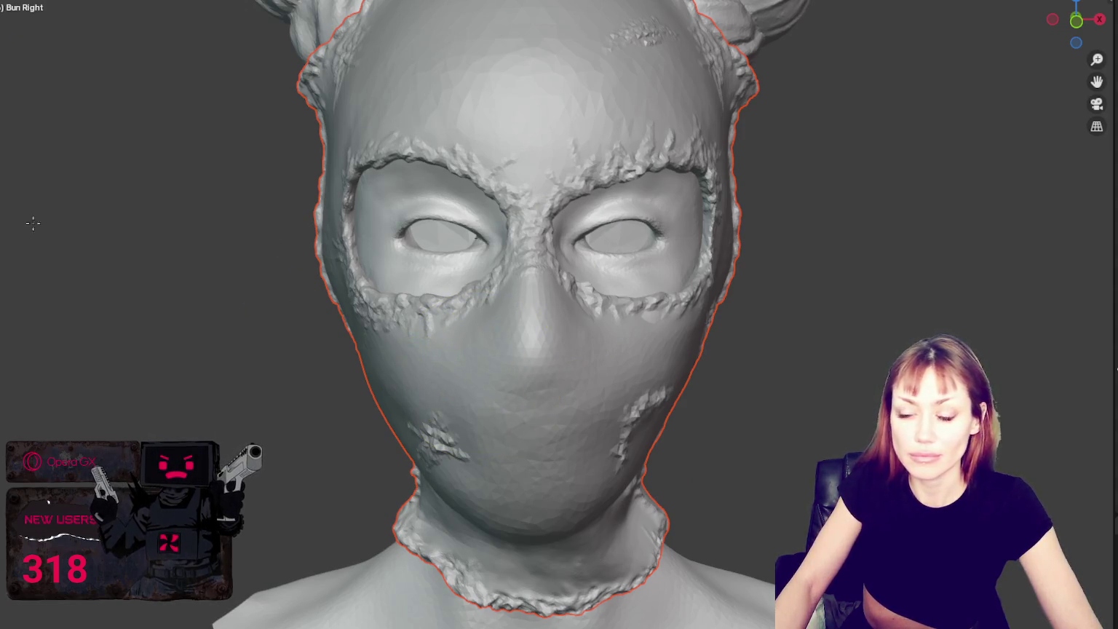
scroll(537, 313, "up", 2)
scroll(439, 203, "up", 1)
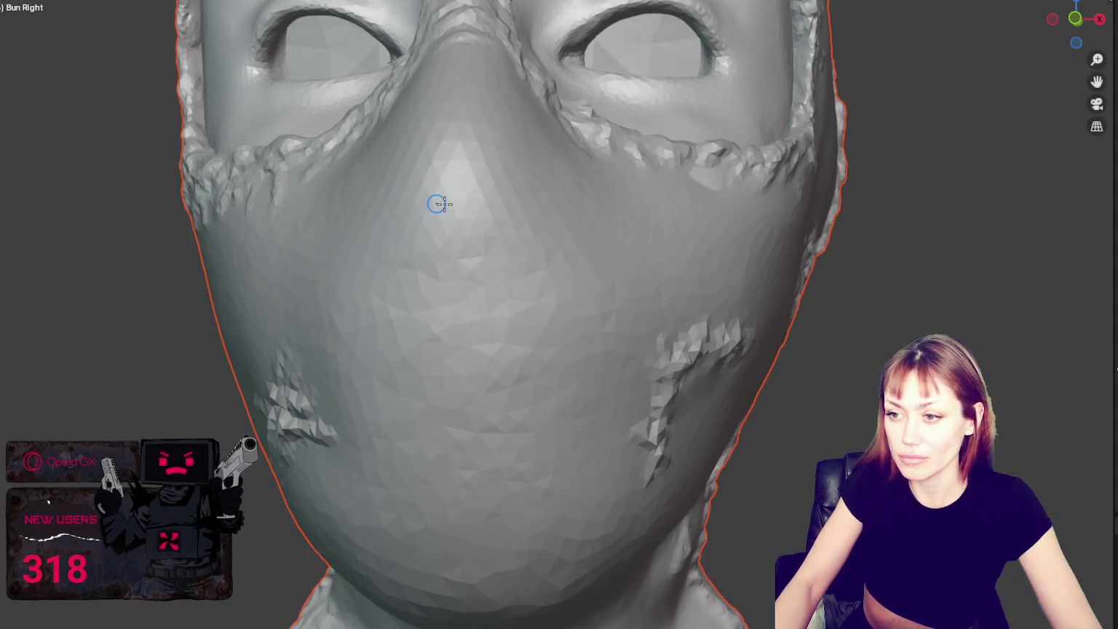
key("f")
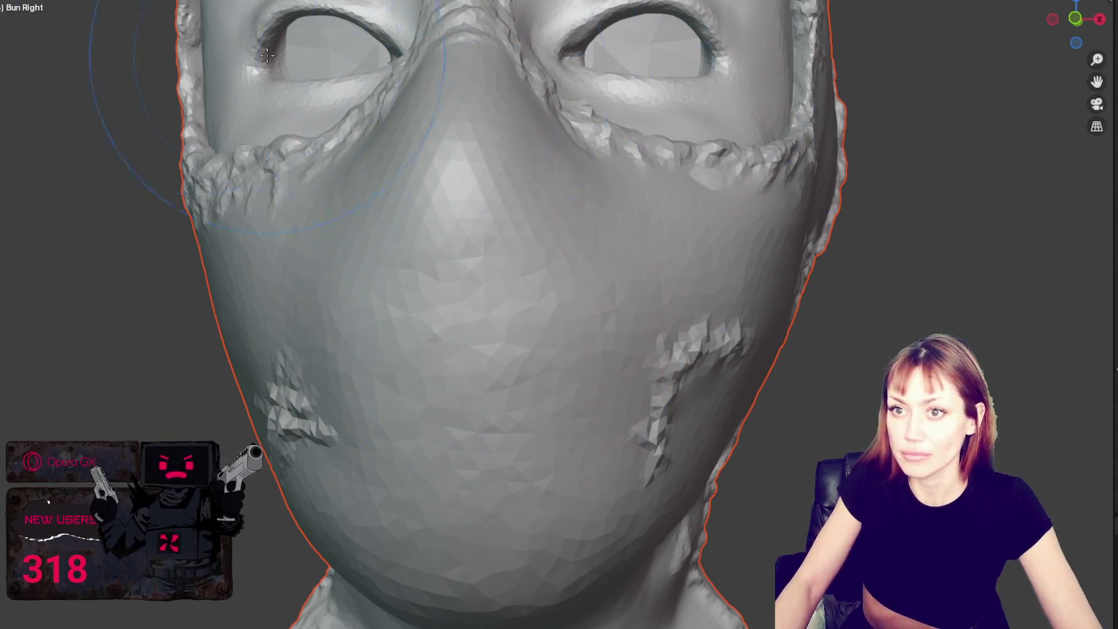
scroll(267, 55, "down", 5)
Step: Select the 2-Mask-Balaclava mesh in Object Mode and resume sculpting on it
key("ctrl+Tab")
left_click(569, 184)
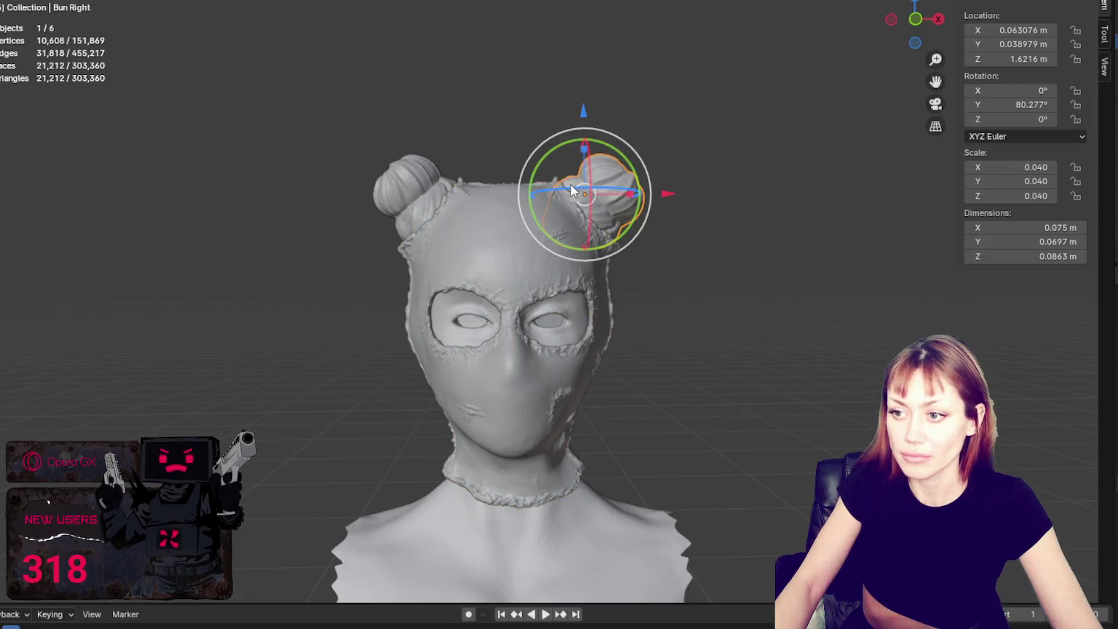
left_click(517, 211)
key("ctrl+Tab")
scroll(516, 211, "up", 5)
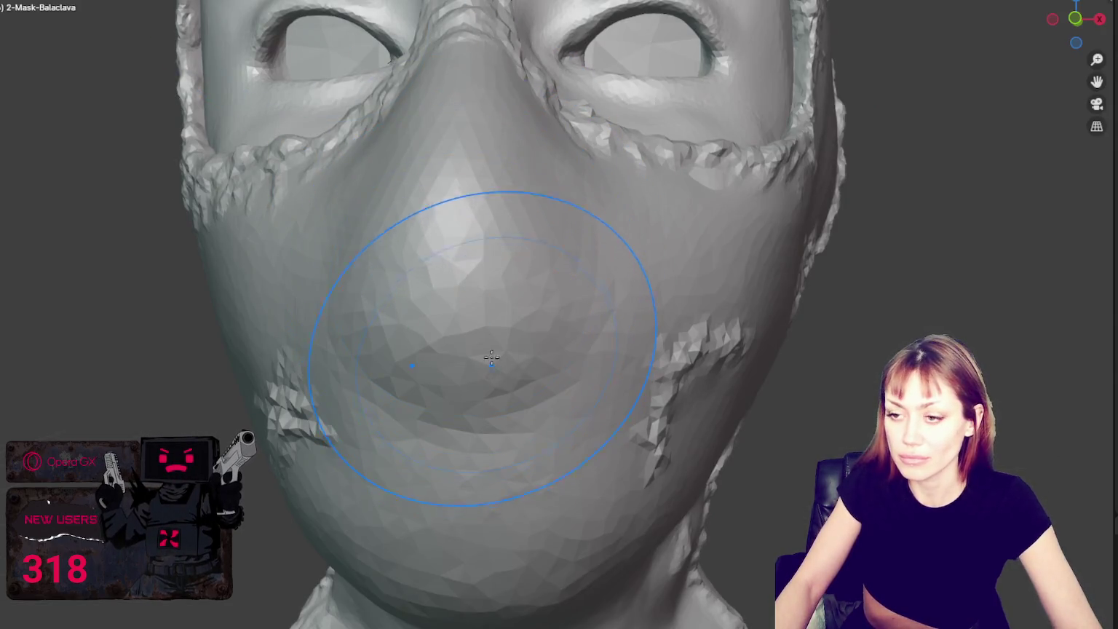
Step: Undo the mouth dent and smooth the faceted nose area with a smaller brush
key("ctrl+z")
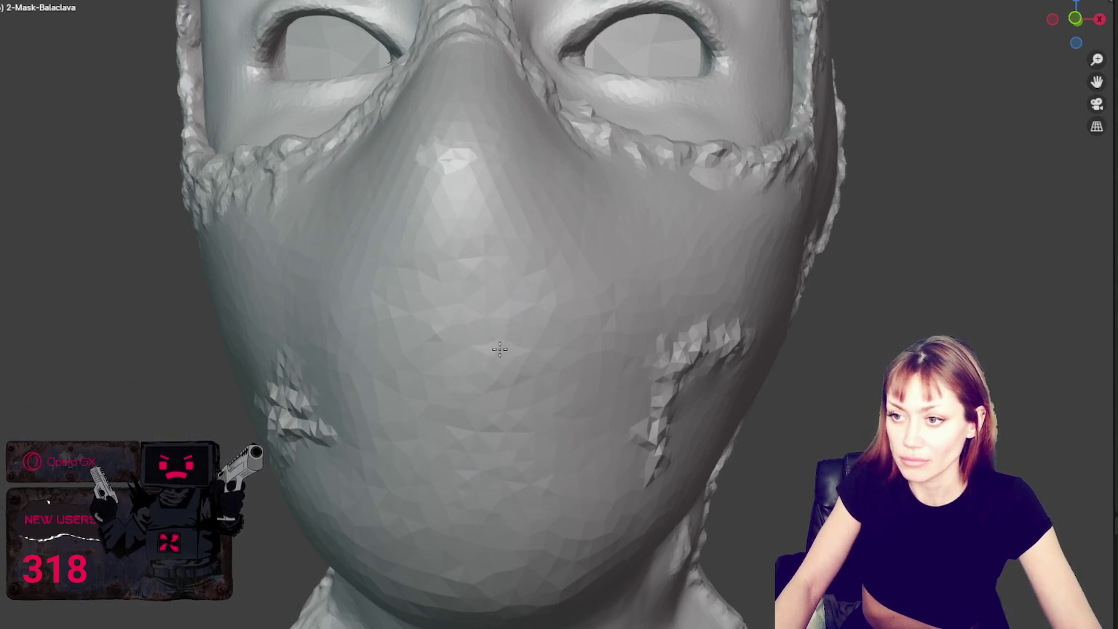
left_click_drag(499, 350, 487, 312)
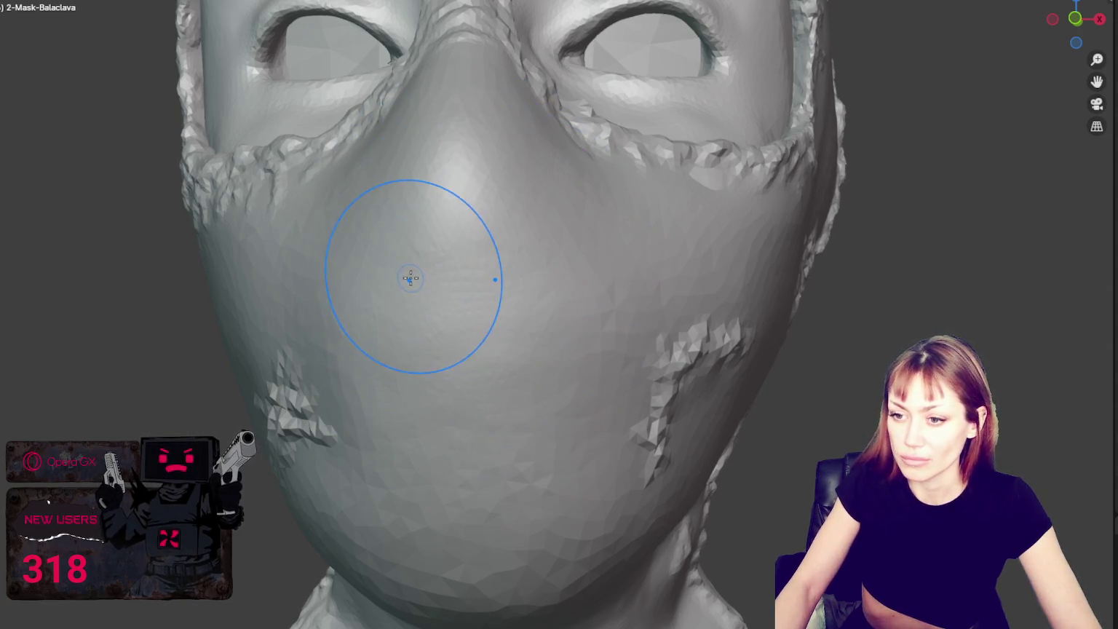
key("bracketleft")
key("bracketleft")
key("bracketleft")
key("bracketleft")
key("bracketleft")
key("bracketleft")
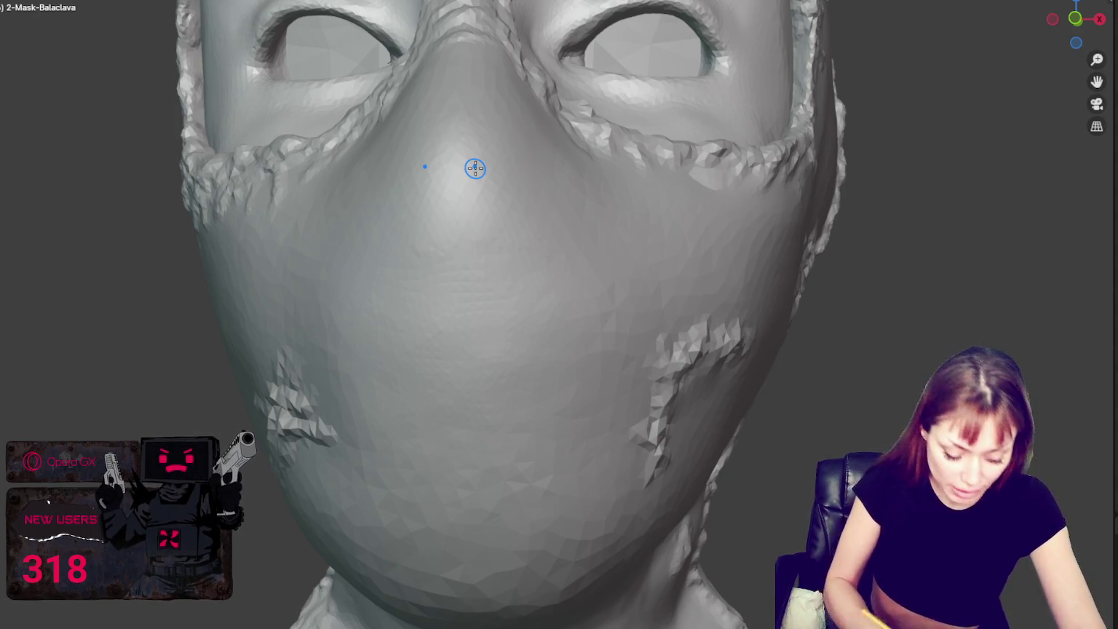
key("f")
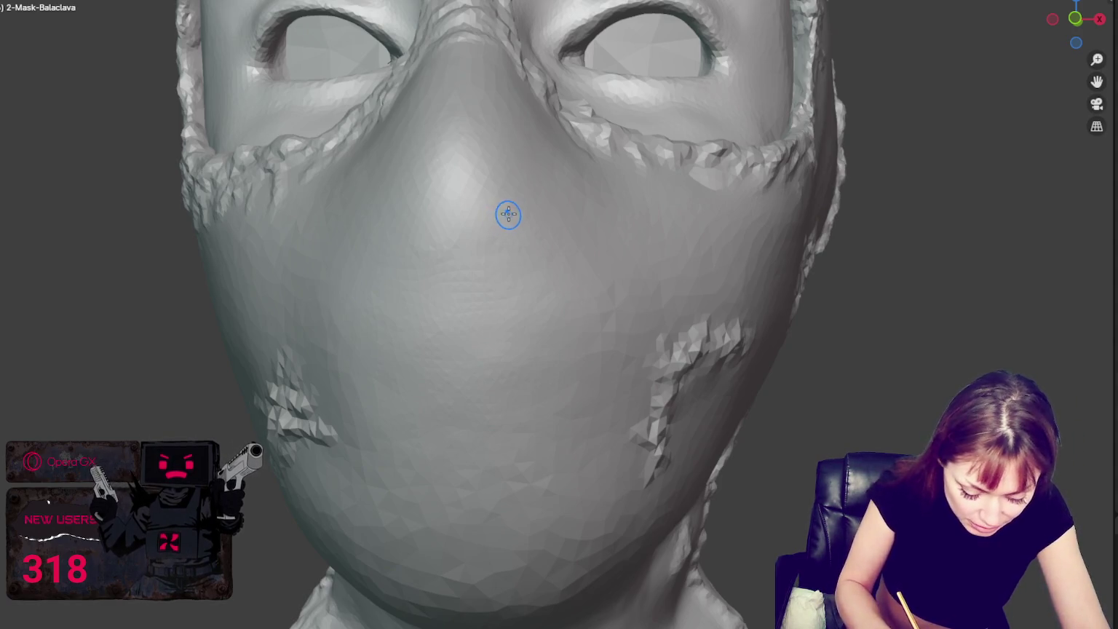
Step: Sculpt a crease beside the nose, then check the mask down to a straight front view
left_click_drag(516, 182, 461, 250)
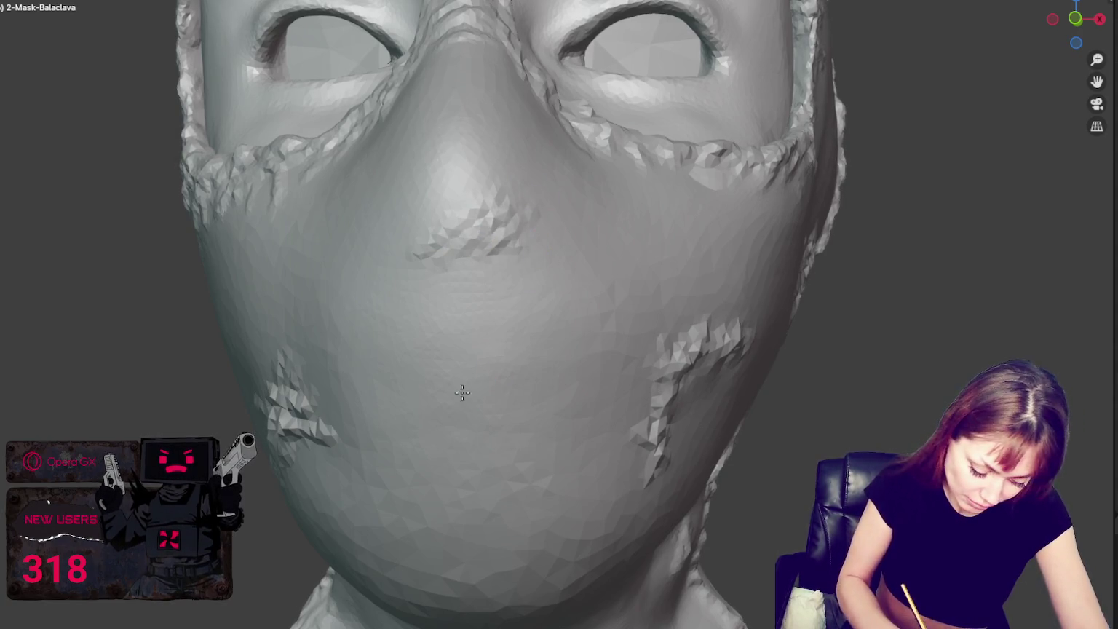
middle_click_drag(538, 351, 562, 368)
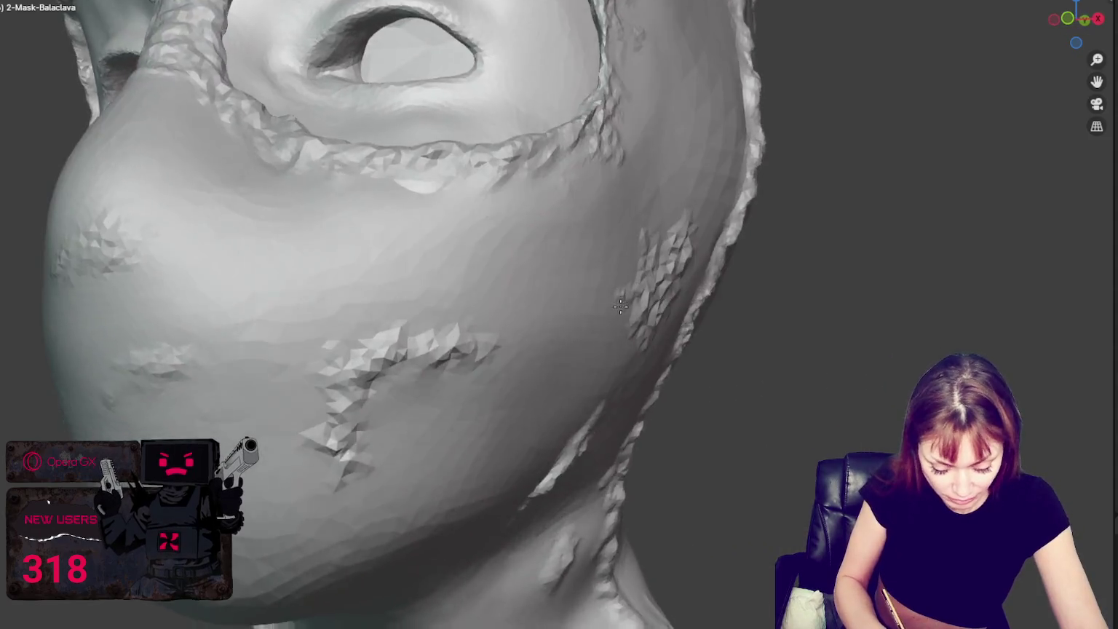
middle_click_drag(684, 303, 644, 295)
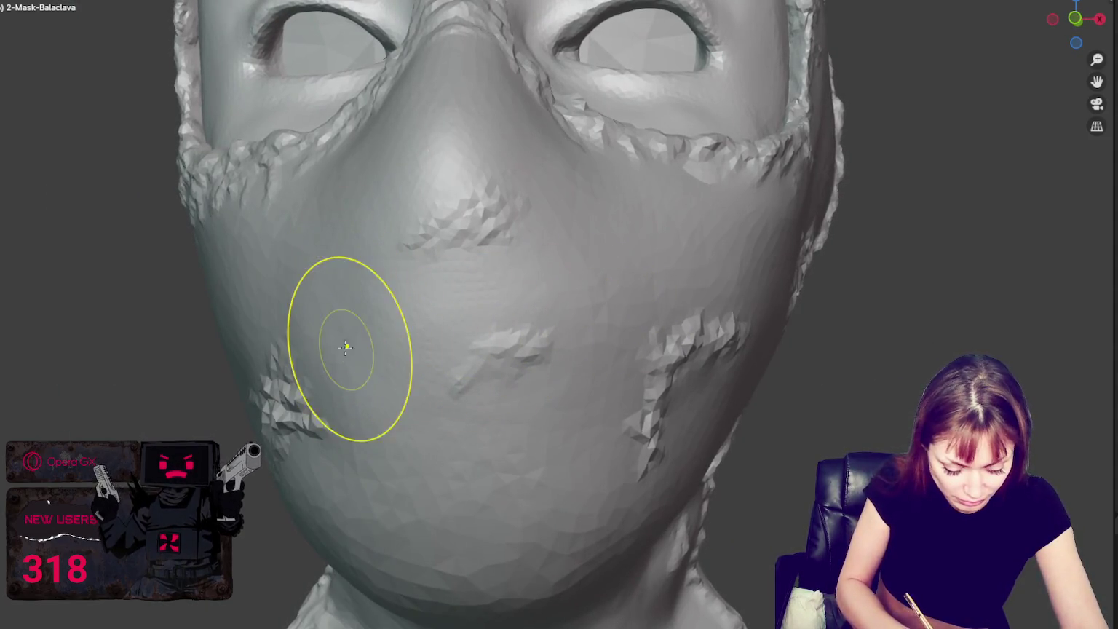
middle_click_drag(429, 333, 649, 337)
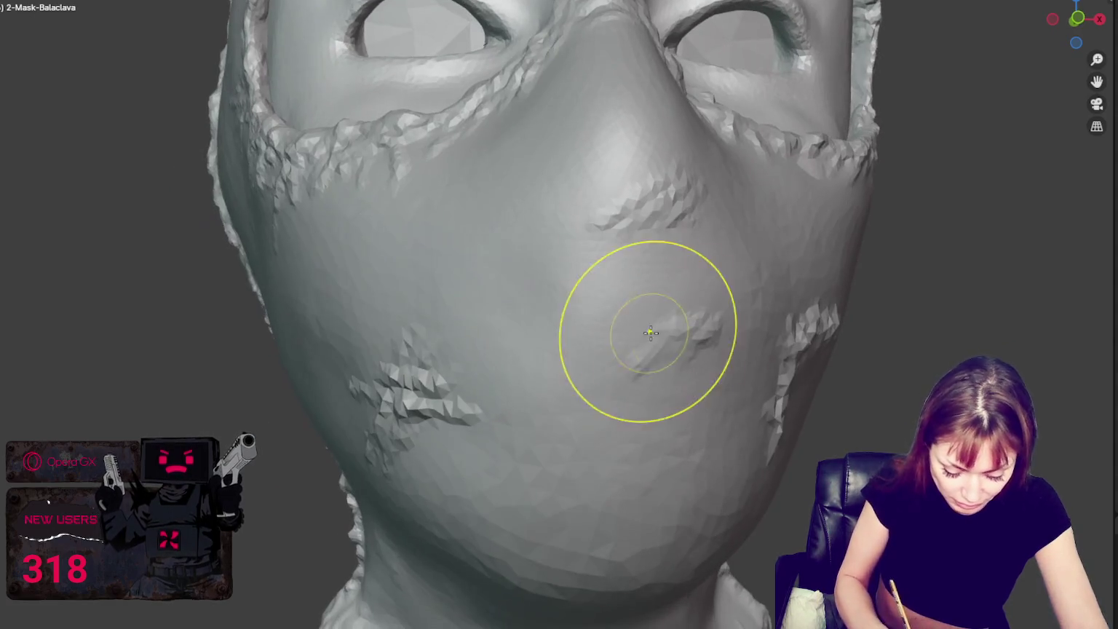
middle_click_drag(714, 312, 911, 330)
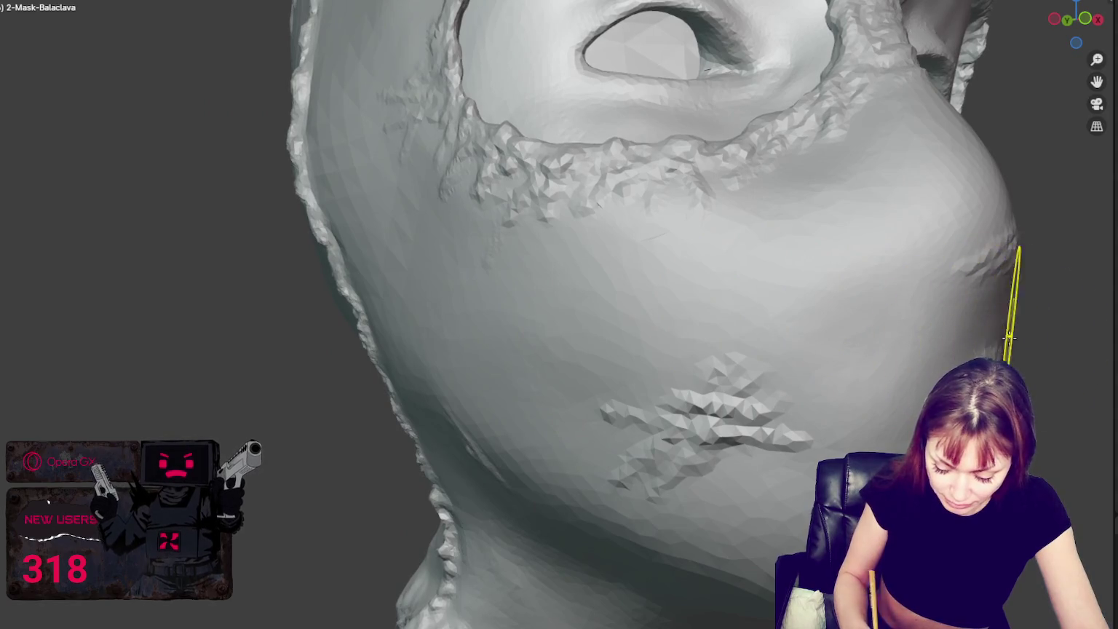
key("KP_1")
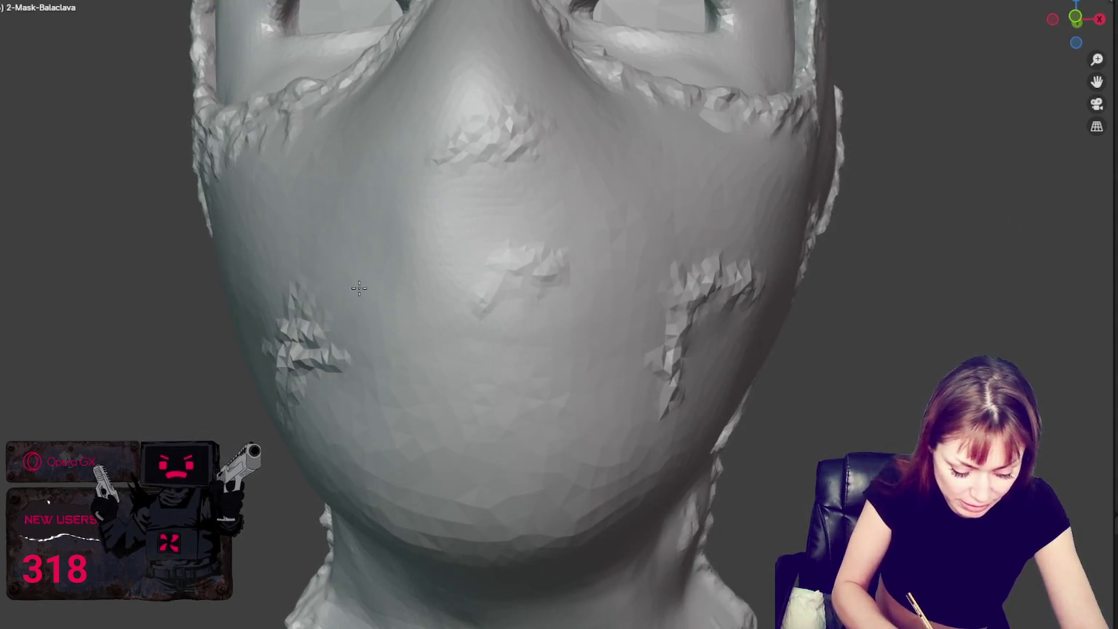
Step: Smooth the creases on the mask's nose bridge
mouse_move(582, 117)
middle_mouse_down()
mouse_move(597, 113)
mouse_move(432, 100)
middle_mouse_up()
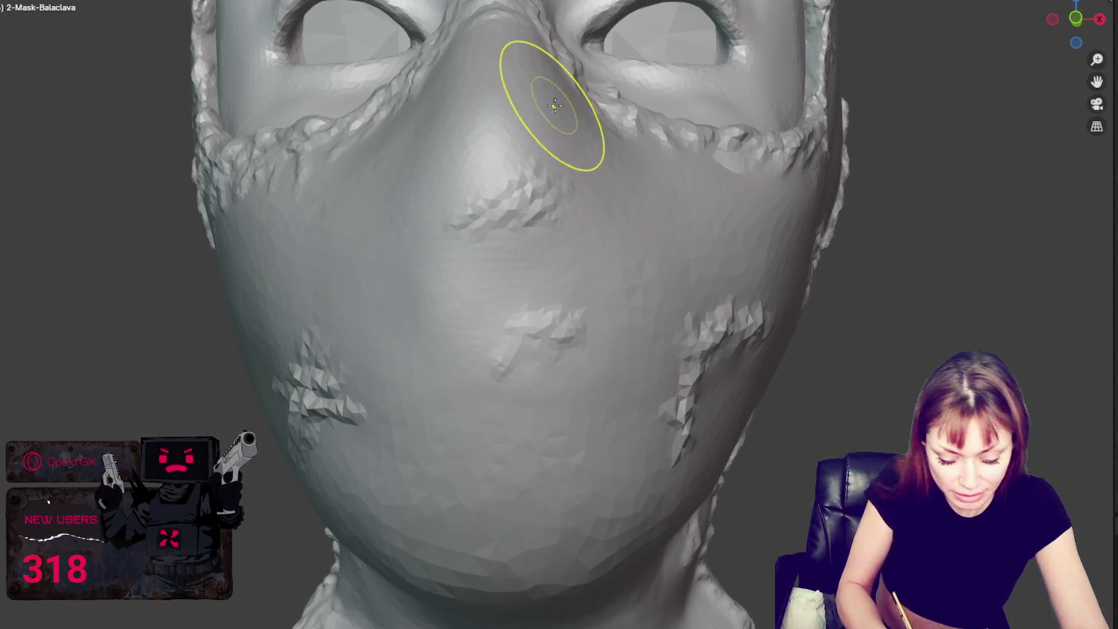
left_click_drag(464, 60, 509, 36)
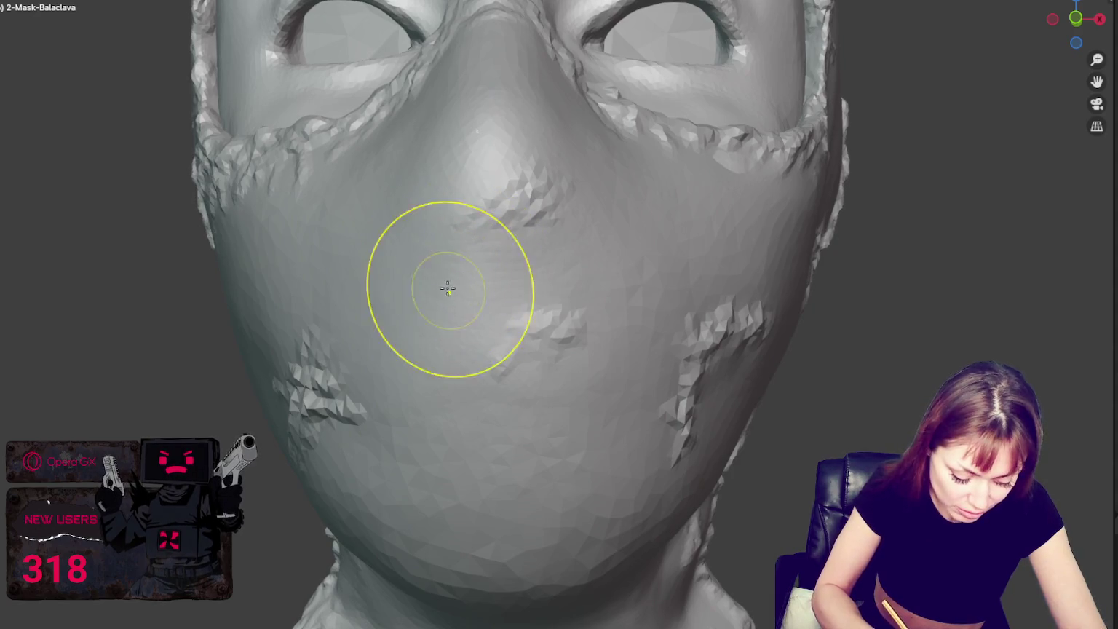
middle_click_drag(492, 212, 539, 288)
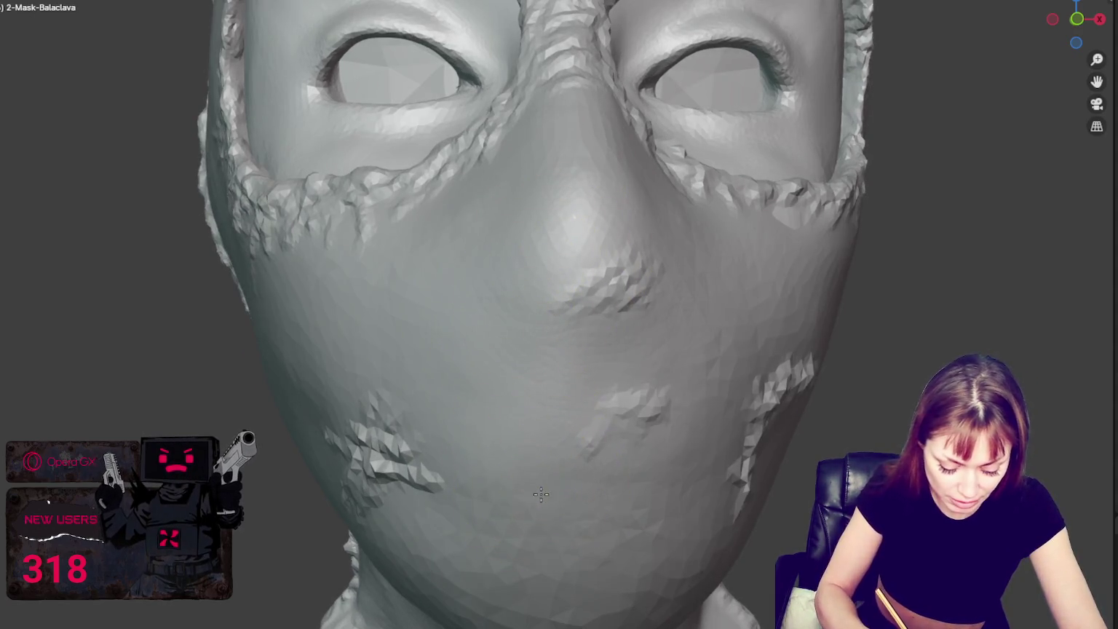
scroll(670, 343, "down", 6)
middle_click_drag(670, 344, 669, 350)
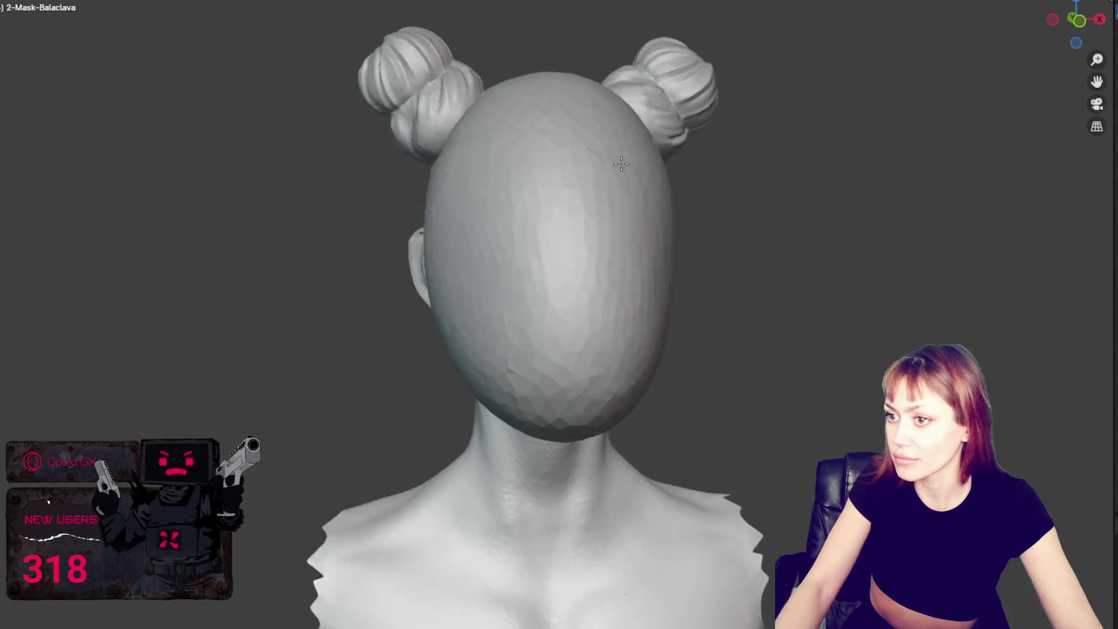
Step: Add a UV sphere and move it up toward the head
middle_click_drag(612, 189, 632, 154)
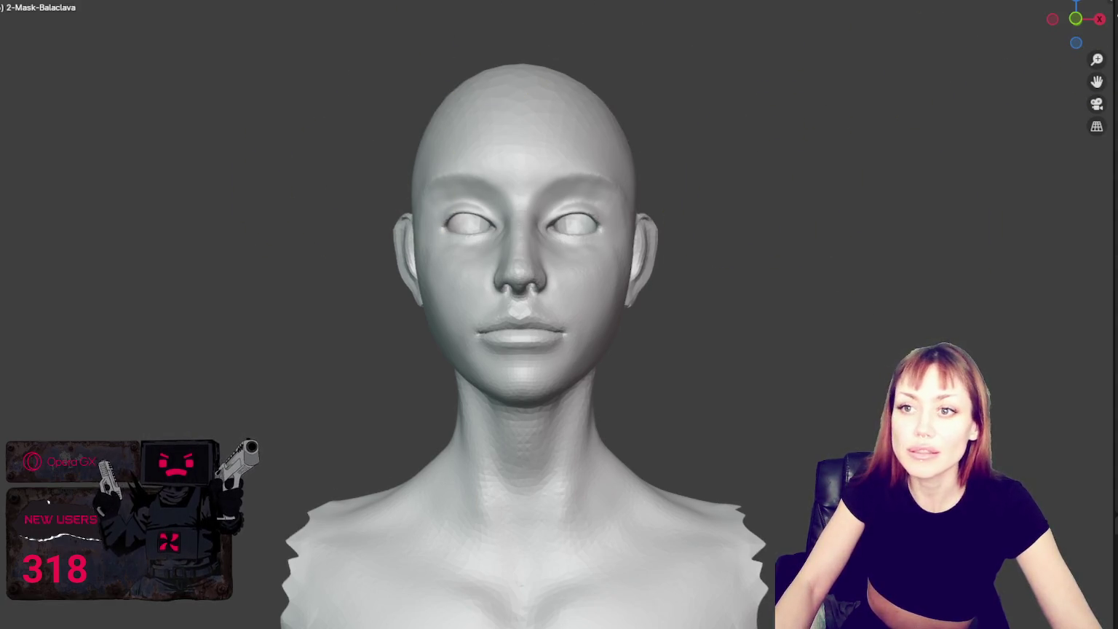
key("shift+a")
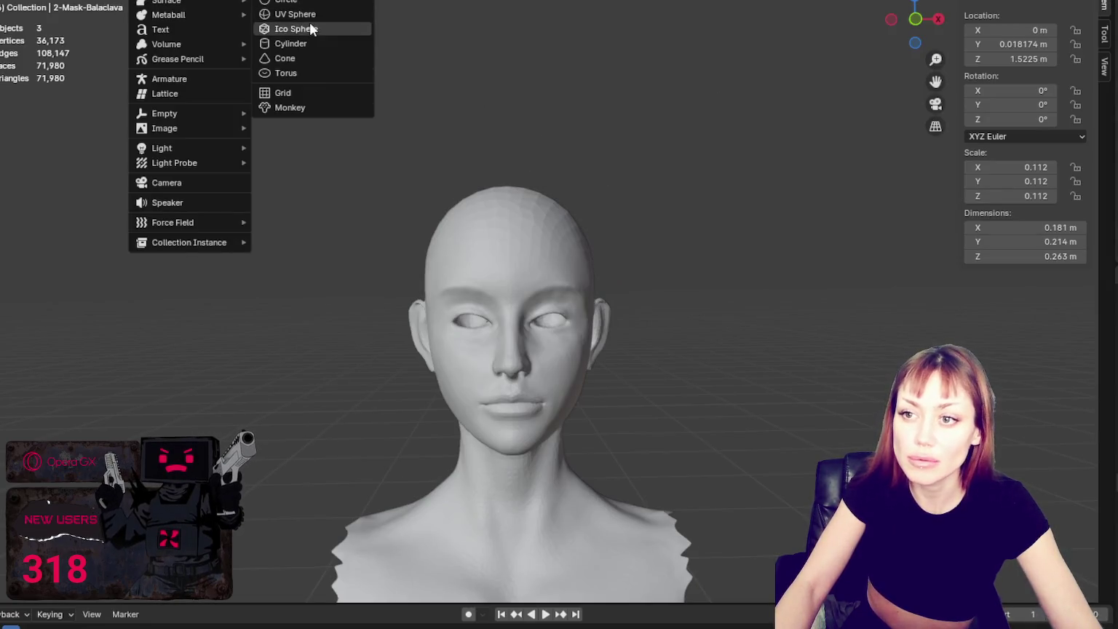
left_click(291, 29)
scroll(509, 291, "down", 6)
left_click_drag(535, 505, 531, 121)
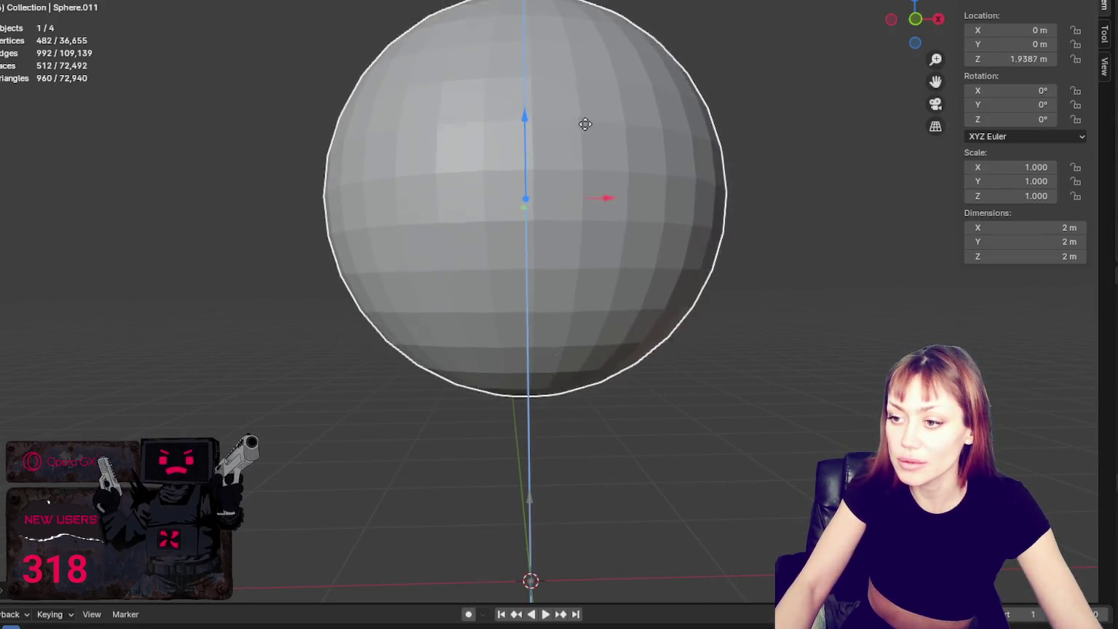
Step: Shrink the sphere to roughly head size and position it over the head along Y and Z
key("s")
left_click(540, 187)
mouse_move(540, 188)
left_mouse_down()
mouse_move(524, 181)
mouse_move(521, 193)
left_mouse_up()
scroll(534, 227, "up", 3)
middle_click_drag(534, 227, 705, 240)
scroll(512, 262, "up", 3)
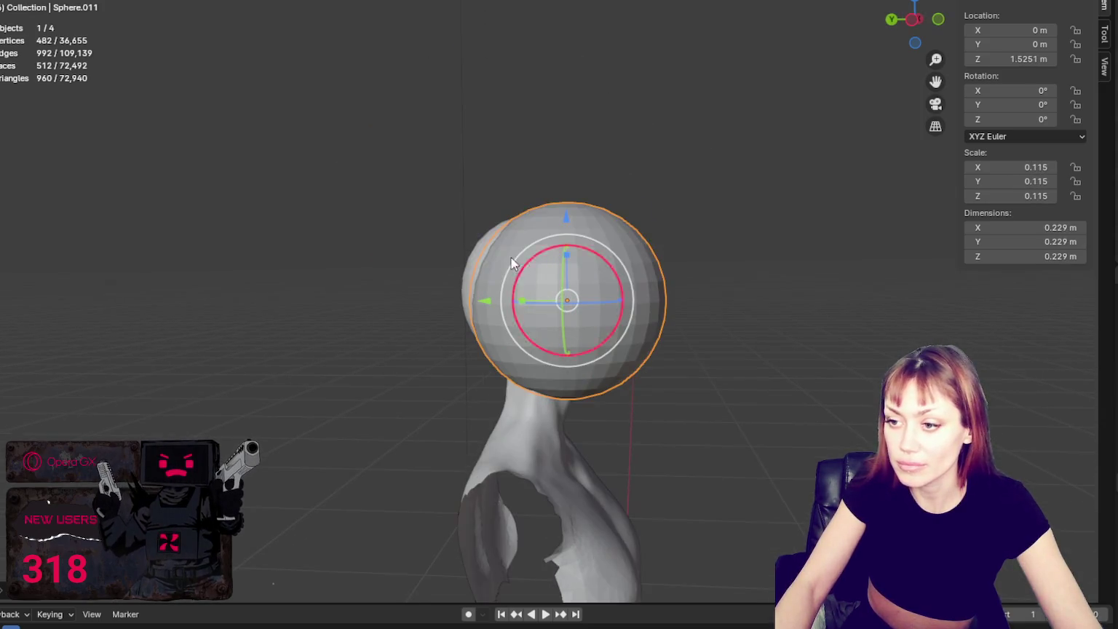
mouse_move(490, 305)
left_mouse_down()
mouse_move(462, 303)
mouse_move(495, 302)
left_mouse_up()
left_click_drag(543, 213, 560, 218)
Step: Scale the sphere to 0.077, raise it to 1.55 m, and cancel the attempted tilt
key("s")
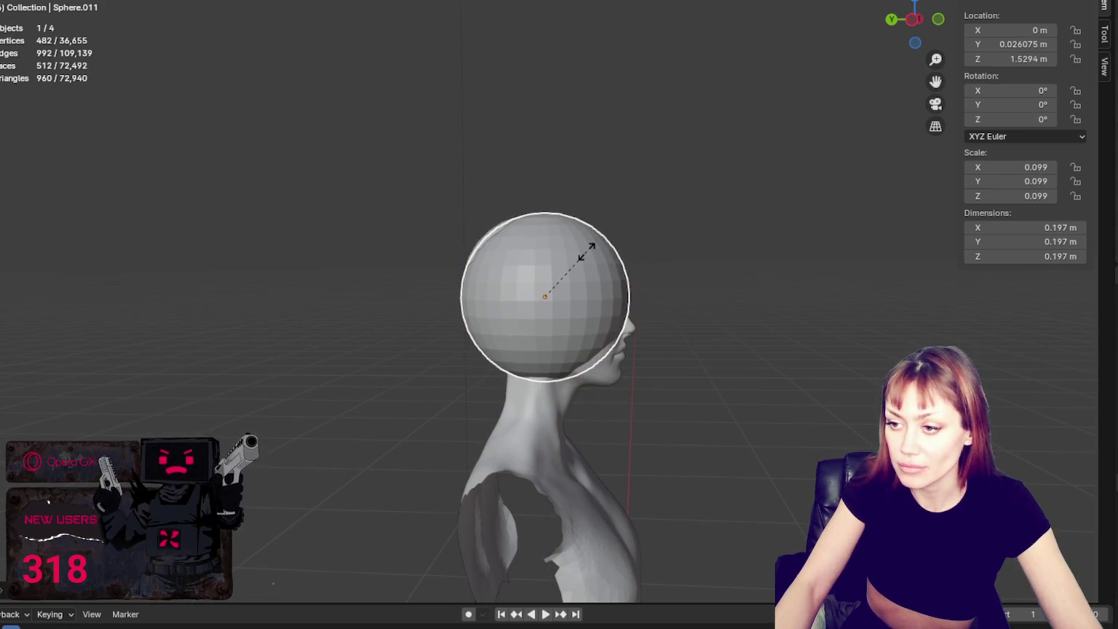
left_click(587, 251)
middle_click_drag(660, 263, 462, 277)
key("s")
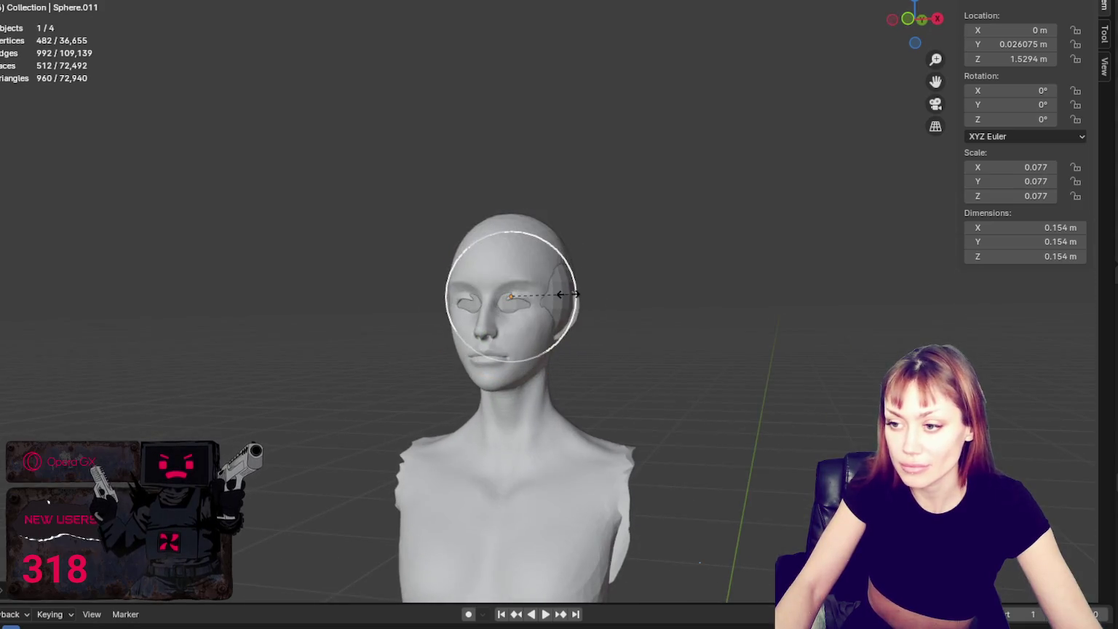
left_click(567, 294)
left_click_drag(511, 216, 531, 194)
mouse_move(532, 197)
middle_mouse_down()
mouse_move(519, 229)
mouse_move(494, 243)
middle_mouse_up()
key("r")
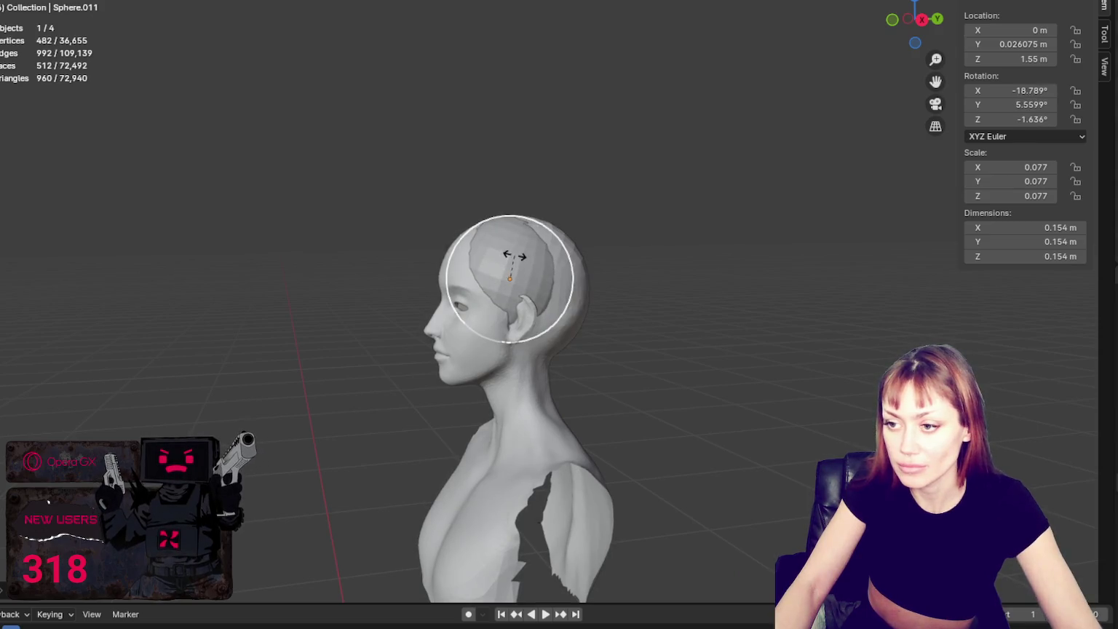
left_click(515, 256)
key("r")
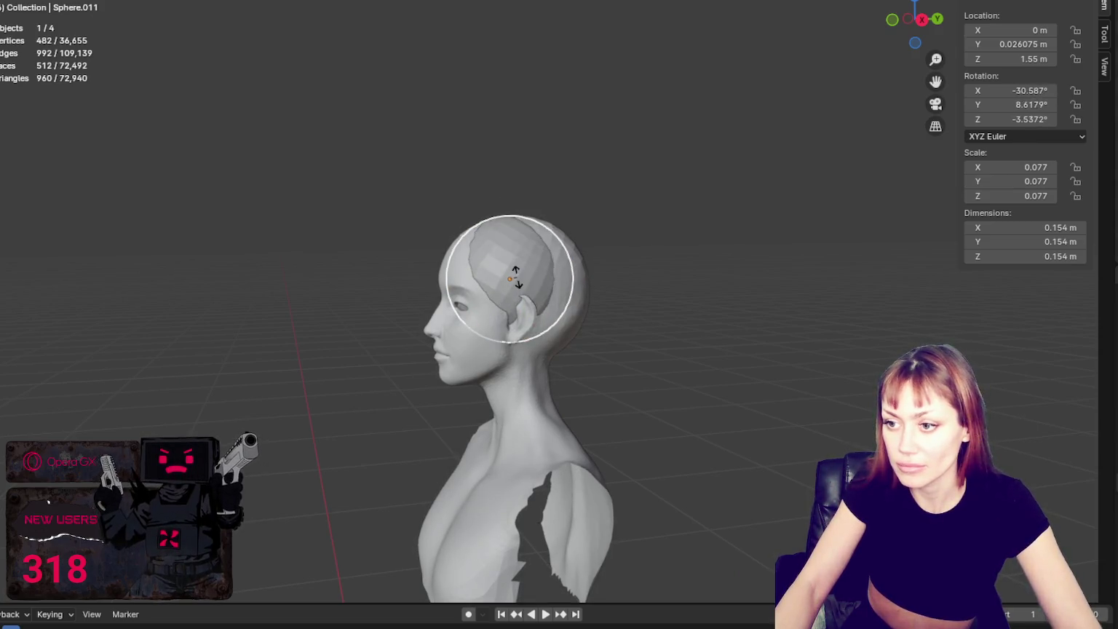
key("Escape")
key("s")
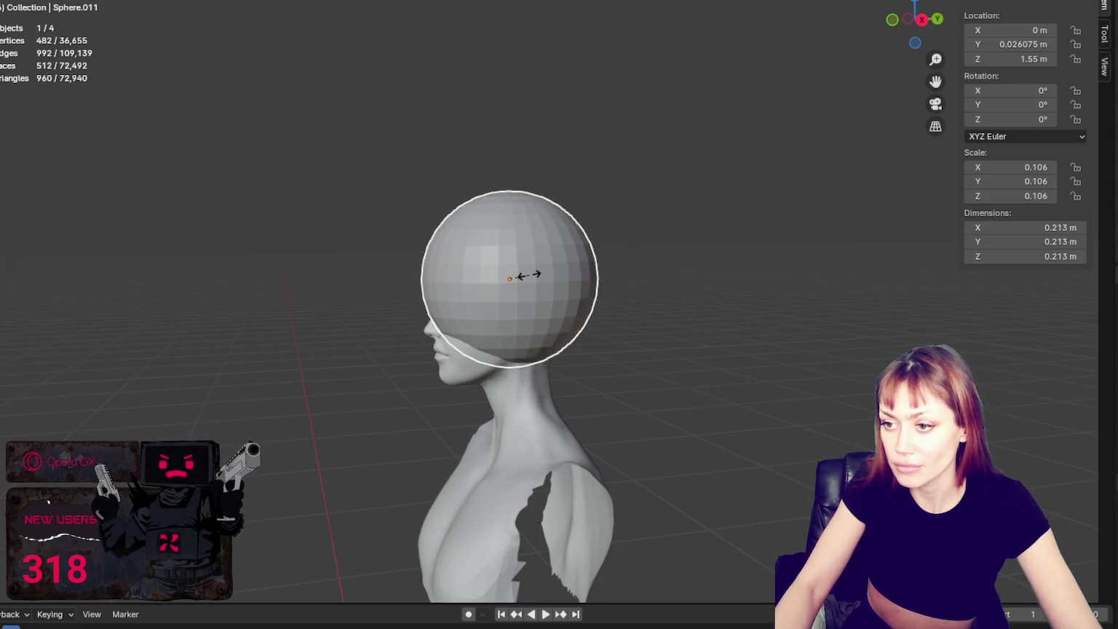
Step: Enlarge the sphere, then grab its lower edge down to the lips and its back rim outward
left_click(667, 287)
key("KP_1")
middle_click_drag(667, 287, 645, 280)
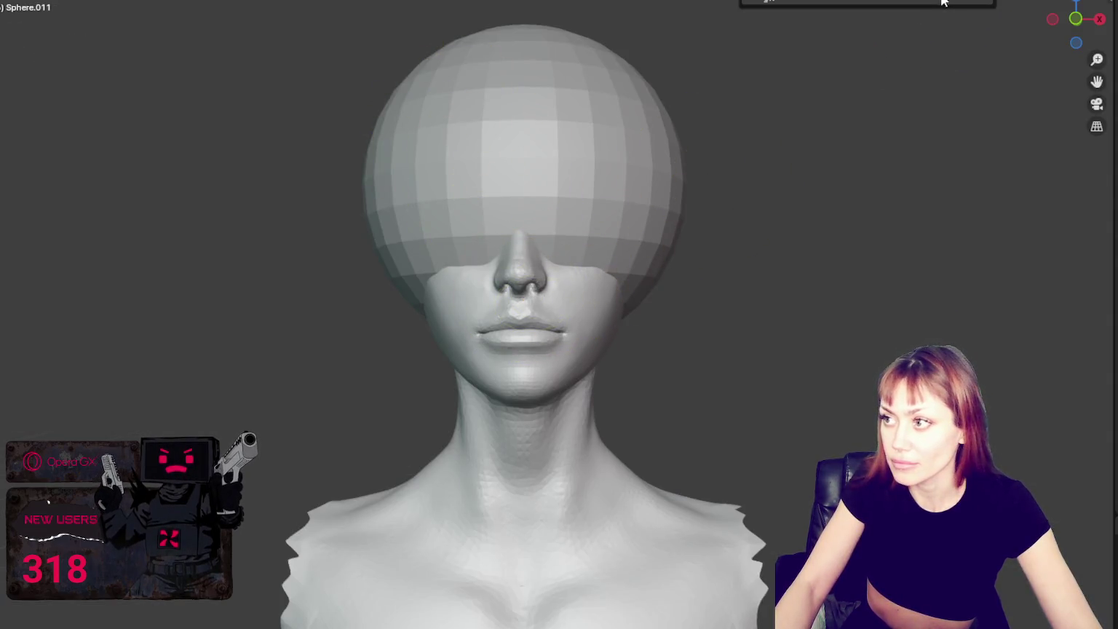
left_click_drag(586, 240, 533, 471)
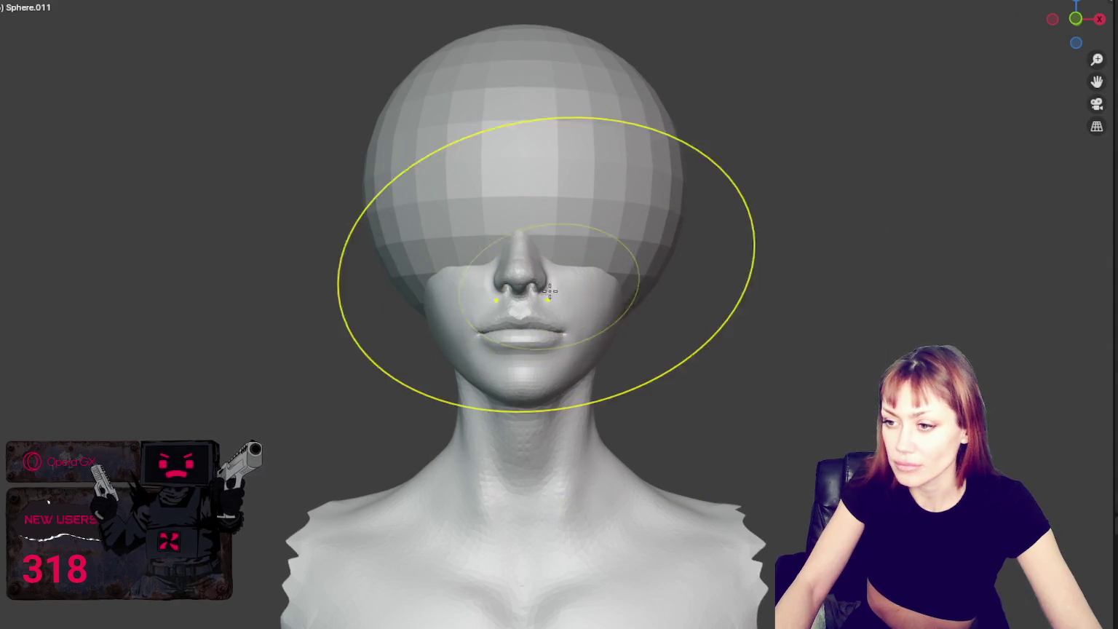
middle_click_drag(499, 369, 306, 366)
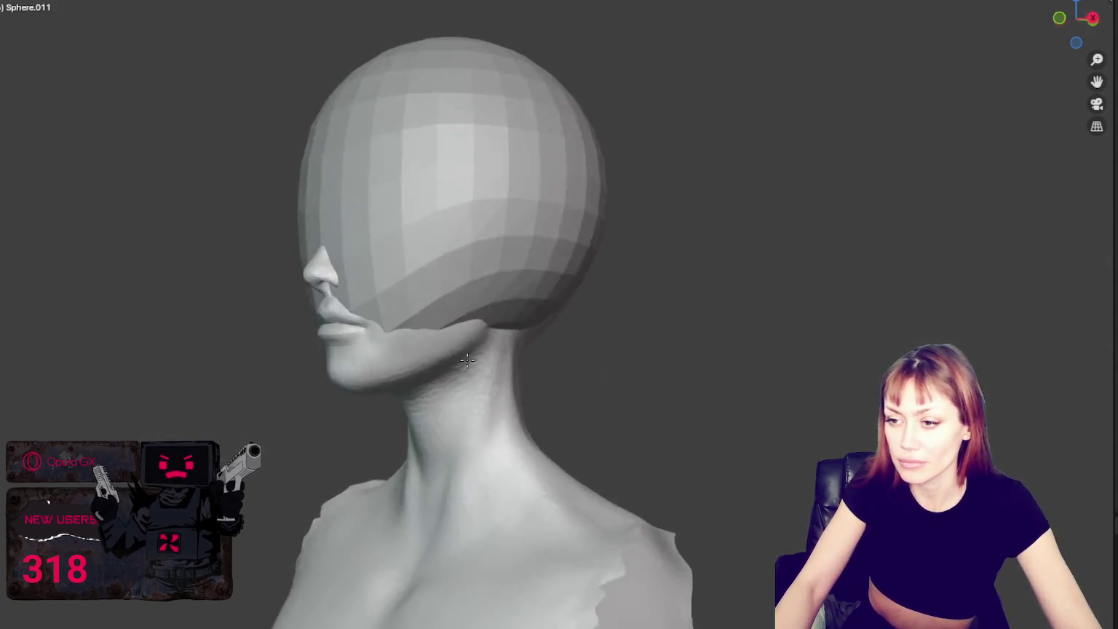
left_click_drag(457, 317, 569, 315)
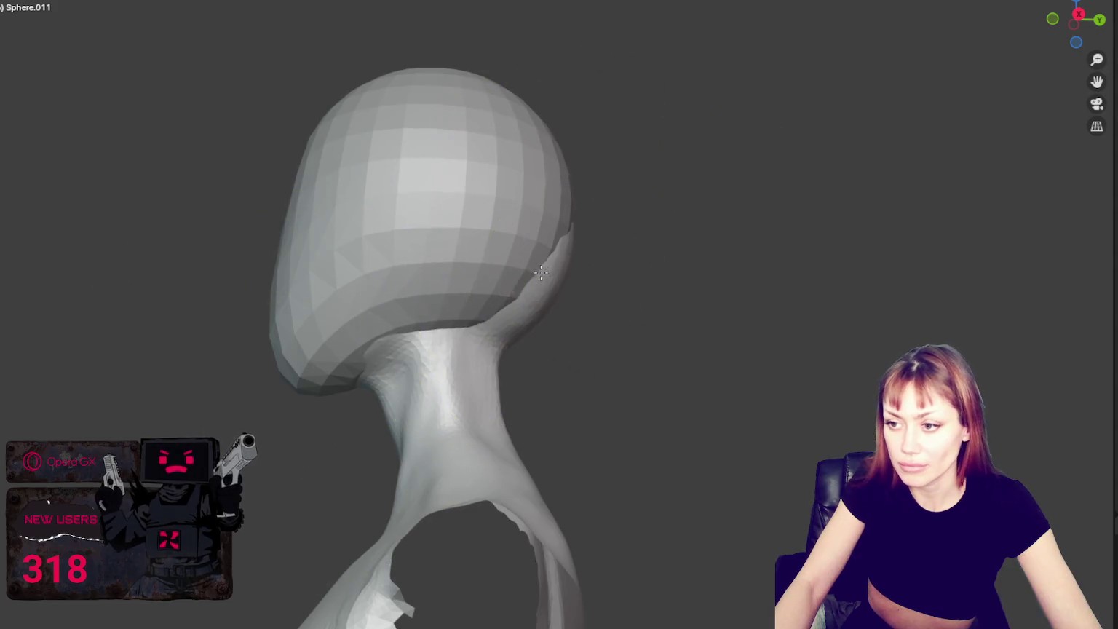
mouse_move(388, 322)
middle_mouse_down()
mouse_move(605, 357)
mouse_move(604, 229)
mouse_move(532, 227)
mouse_move(507, 265)
middle_mouse_up()
scroll(541, 280, "down", 4)
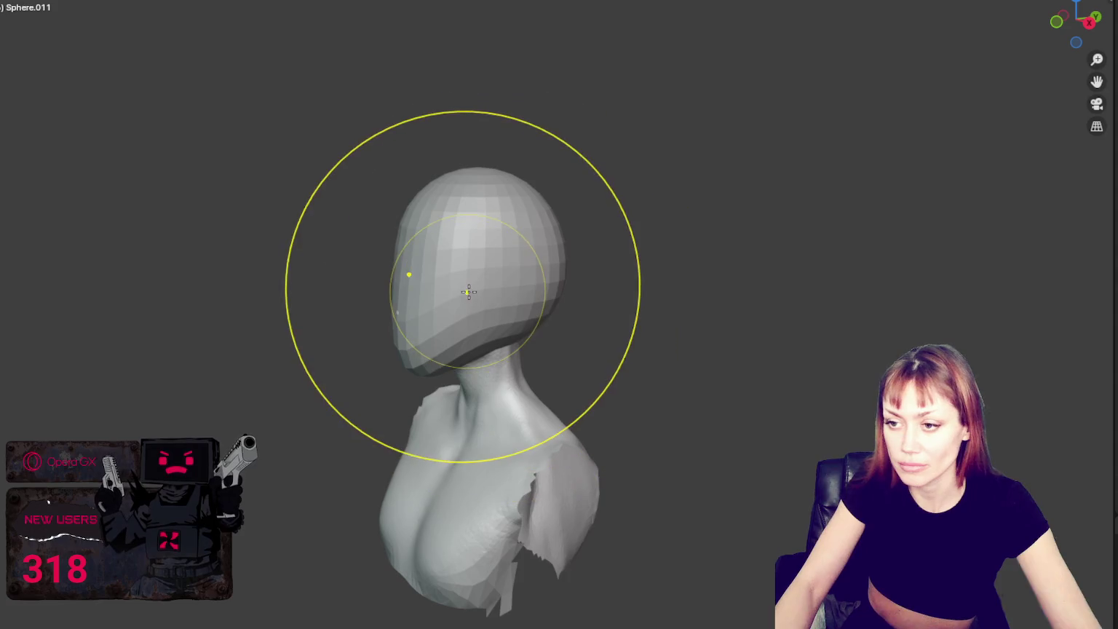
scroll(466, 277, "up", 2)
scroll(457, 286, "up", 1)
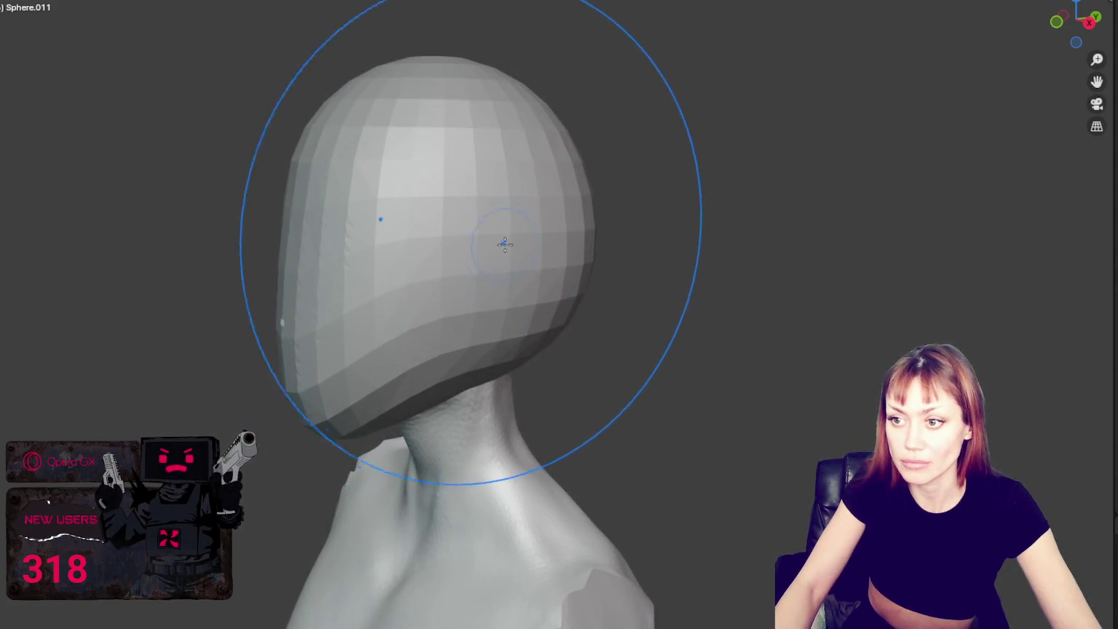
Step: Smooth the faceted mask surface, push its front outward, and smooth it again
mouse_move(853, 120)
middle_mouse_down()
mouse_move(507, 277)
mouse_move(684, 278)
middle_mouse_up()
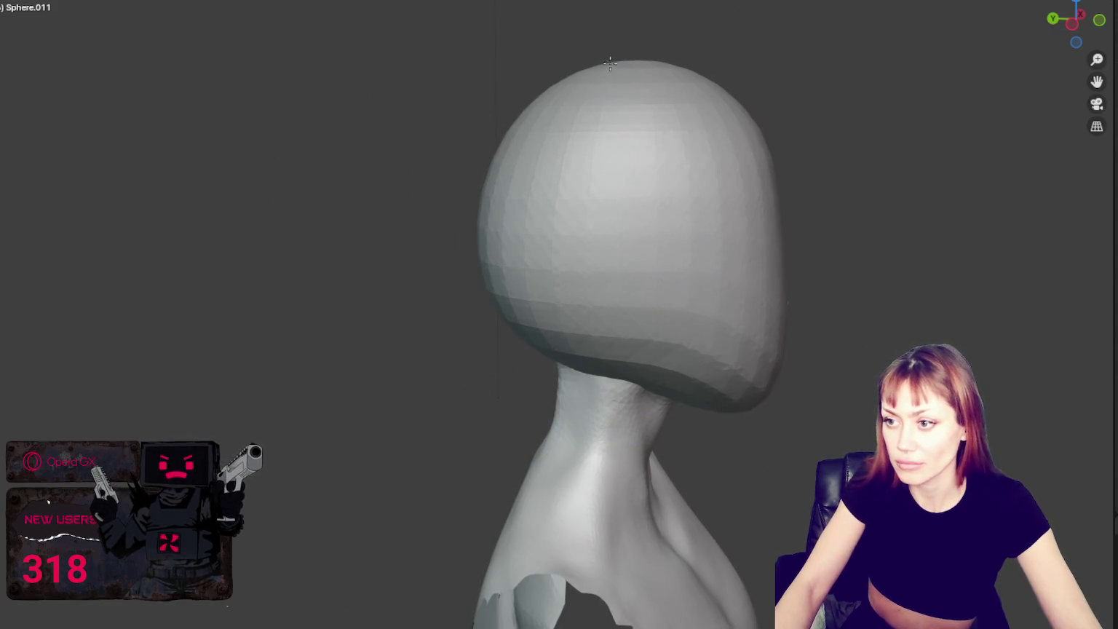
mouse_move(626, 117)
middle_mouse_down()
mouse_move(623, 230)
mouse_move(642, 344)
middle_mouse_up()
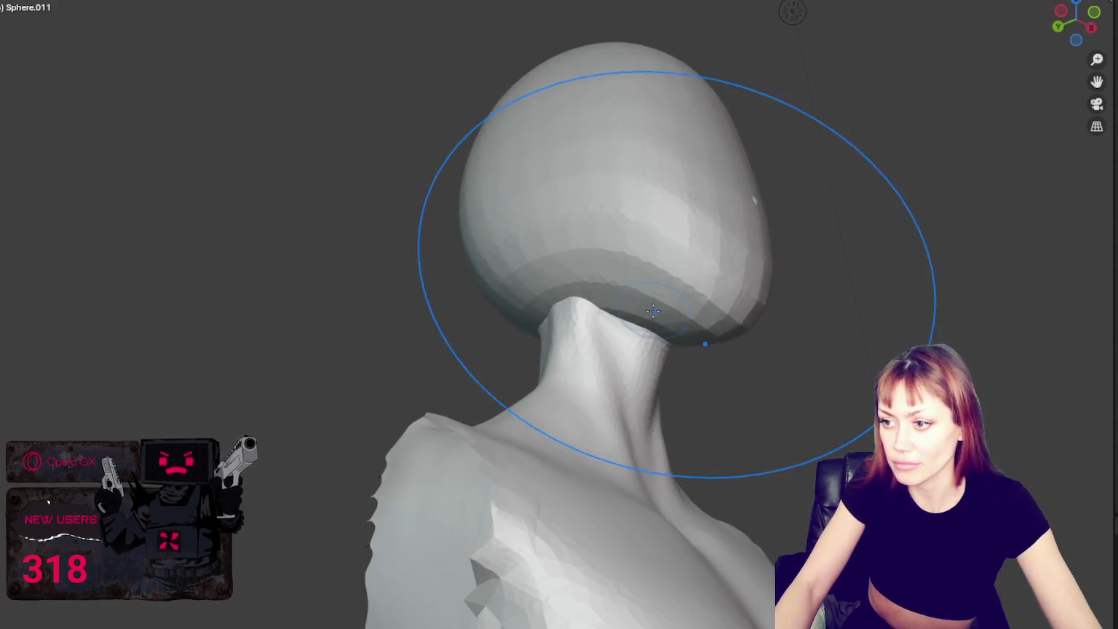
scroll(642, 343, "up", 1)
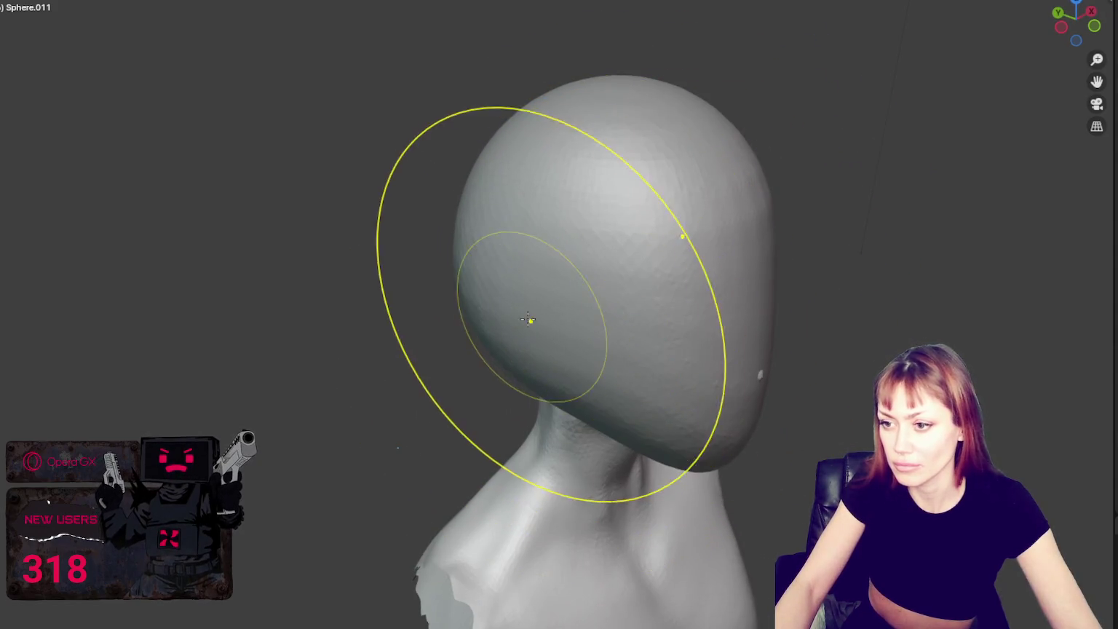
middle_click_drag(531, 319, 498, 282)
left_click_drag(498, 283, 753, 377)
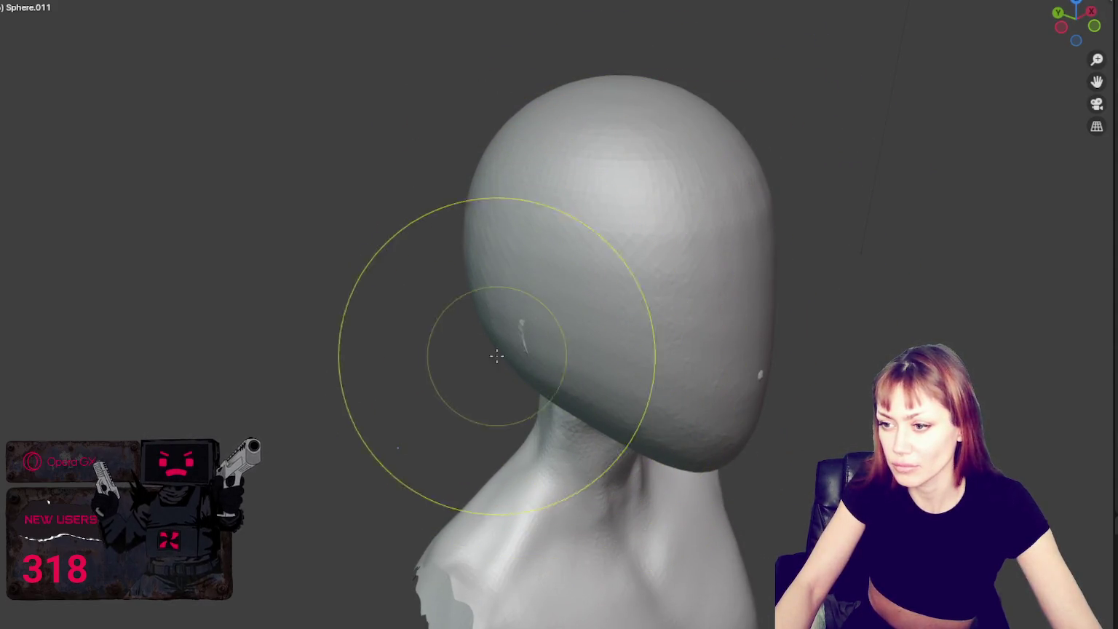
left_click(729, 275)
middle_click_drag(688, 279, 782, 293)
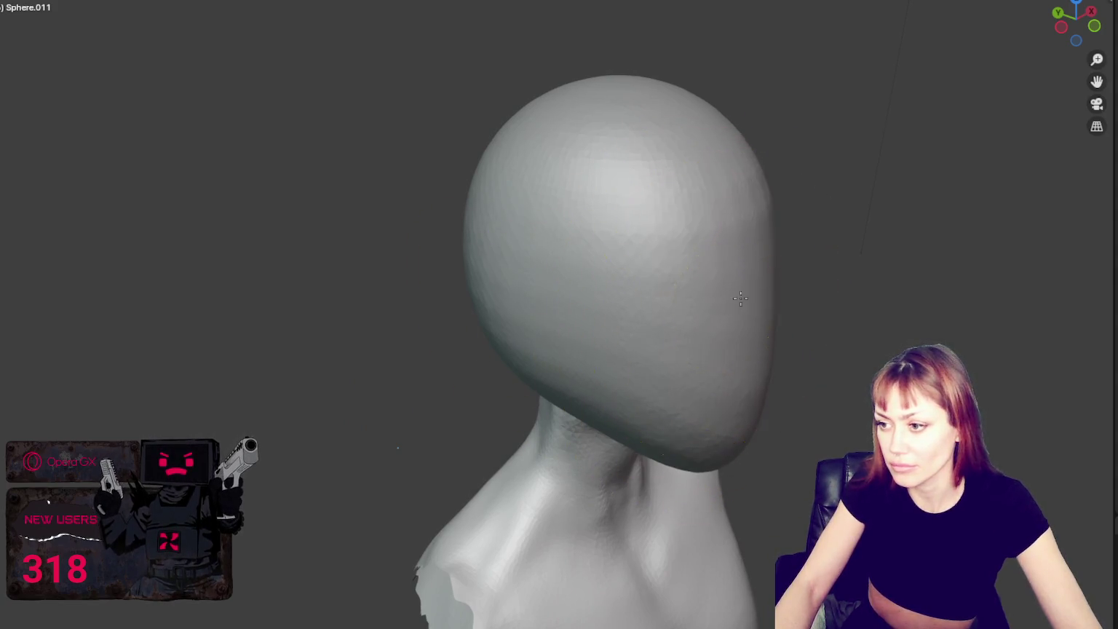
mouse_move(782, 293)
left_mouse_down()
mouse_move(816, 296)
mouse_move(758, 339)
left_mouse_up()
key("shift+s")
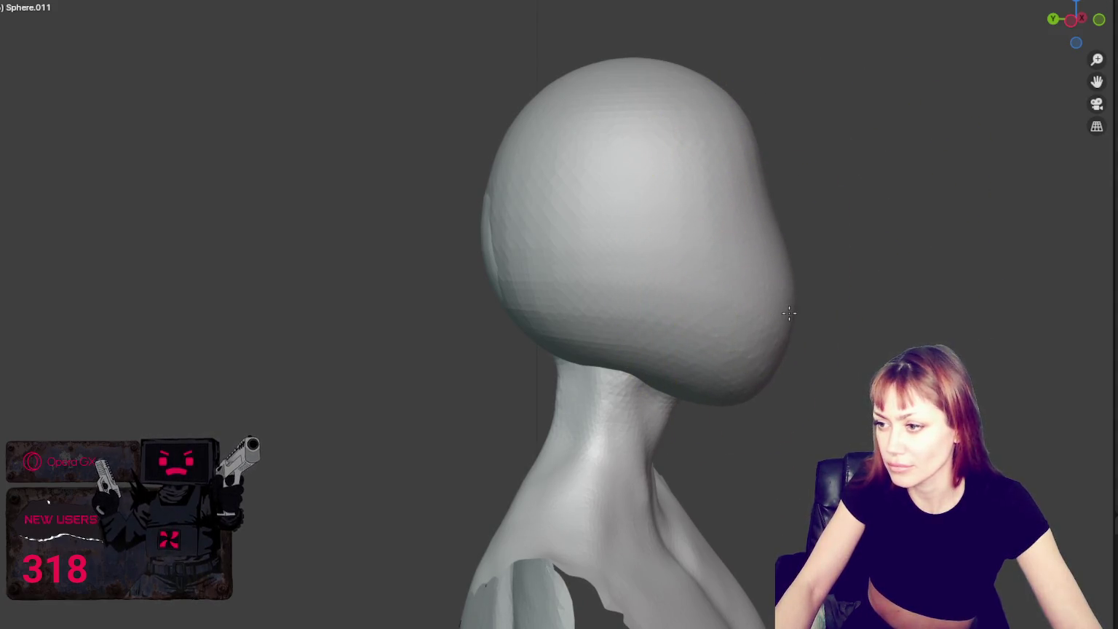
left_click_drag(585, 257, 574, 247, "shift")
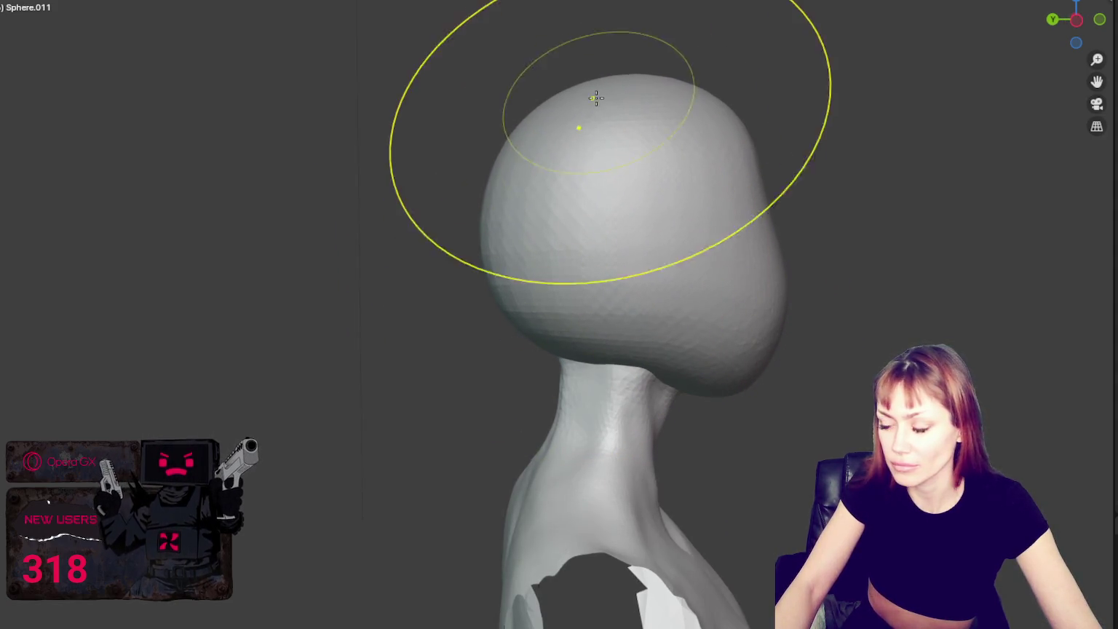
Step: Switch to Wireframe shading and reshape the mask's top and front with a smaller brush
key("z")
left_click(495, 147)
left_click_drag(713, 113, 705, 155)
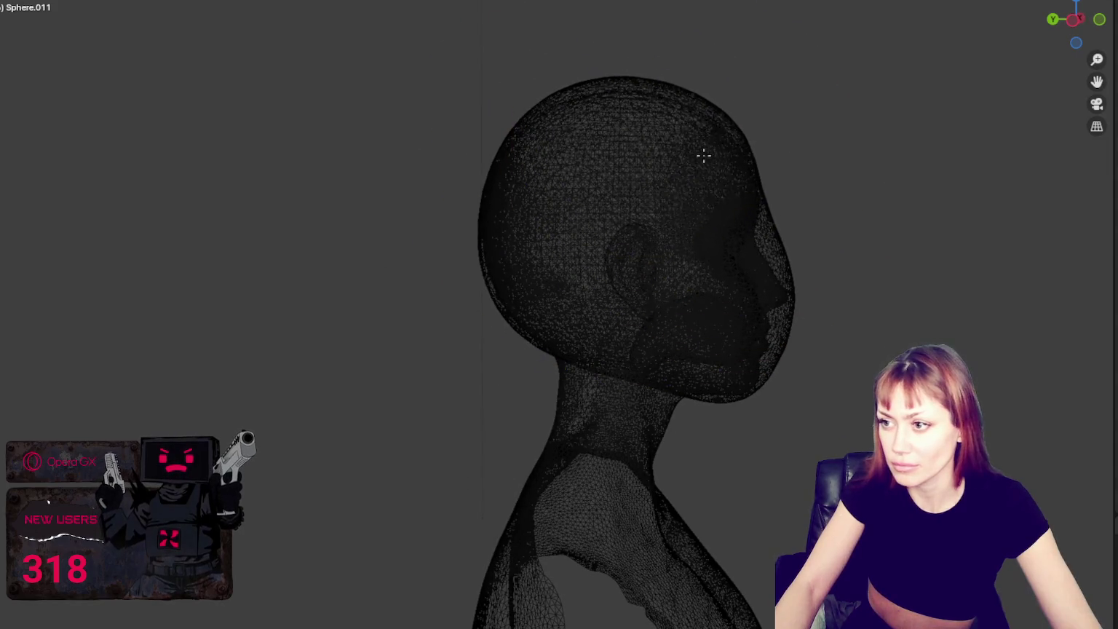
left_click_drag(722, 268, 749, 237)
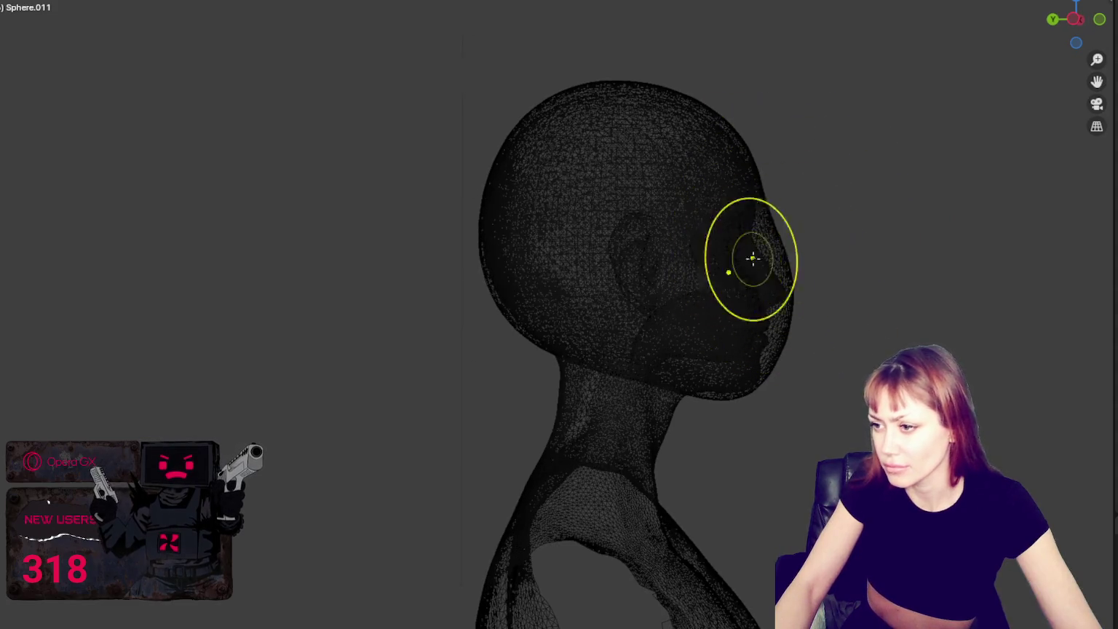
left_click(791, 245)
key("f")
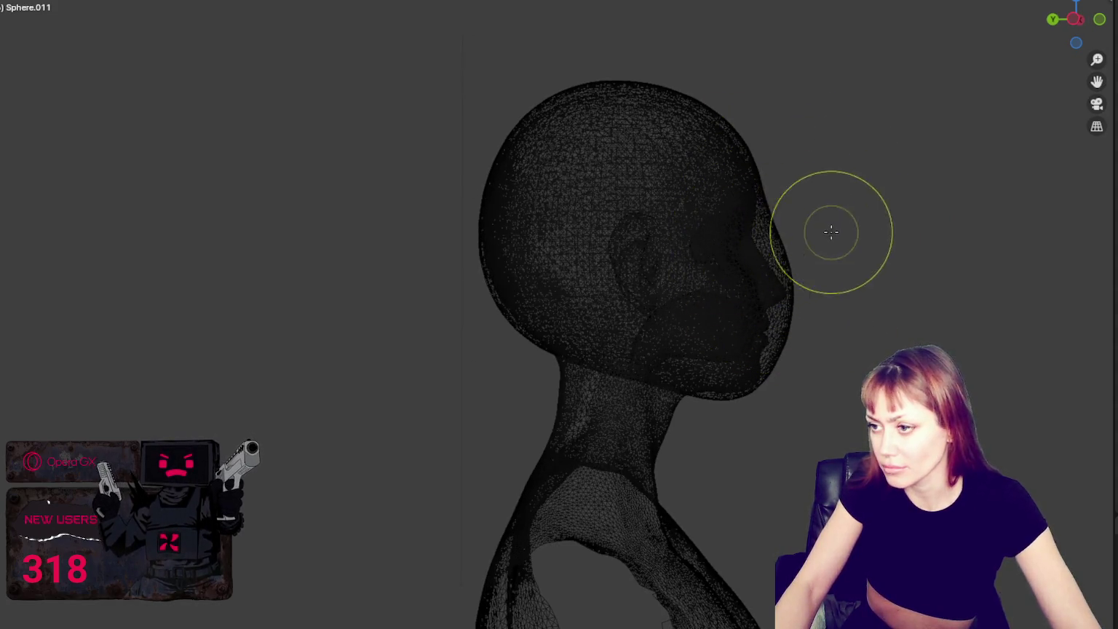
left_click(761, 240)
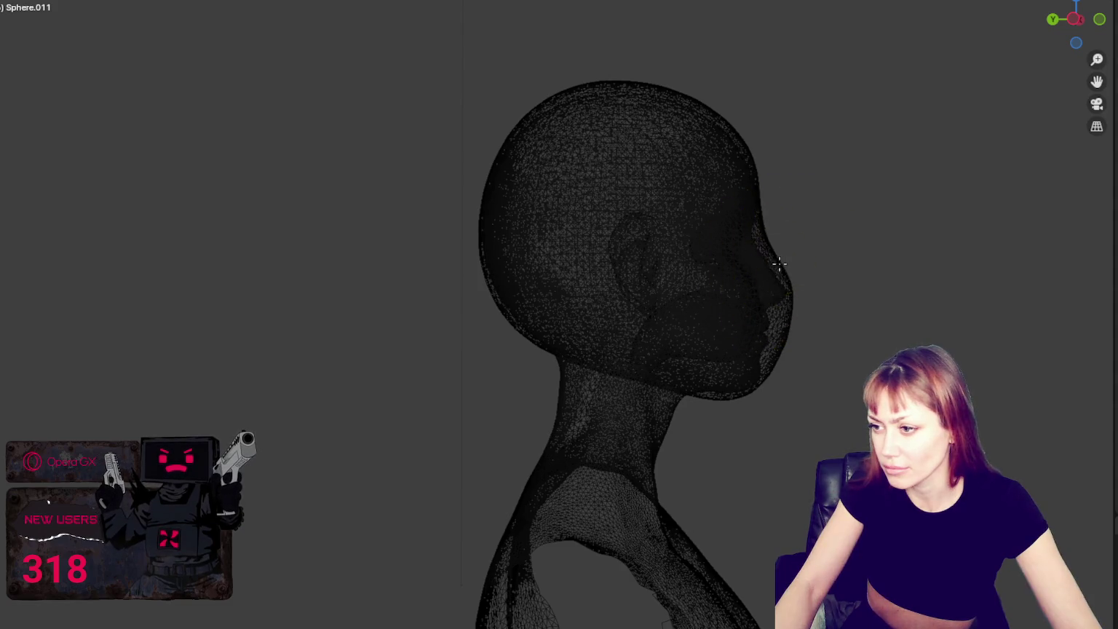
key("ctrl+z")
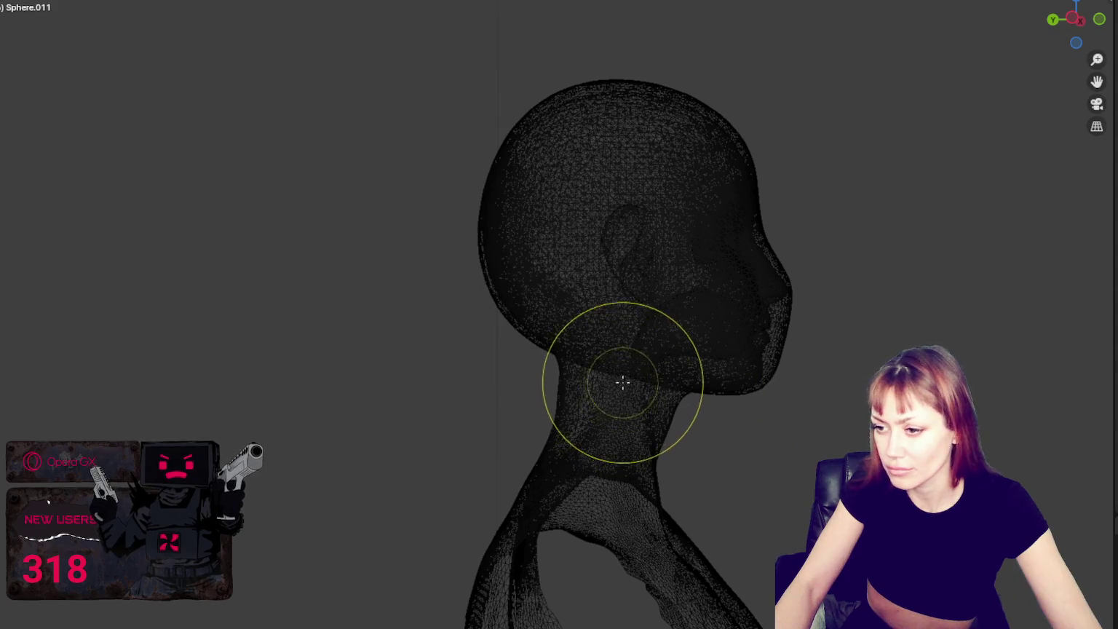
Step: Reshape both sides of the mask symmetrically from the front view
mouse_move(623, 369)
middle_mouse_down()
mouse_move(807, 379)
mouse_move(653, 294)
middle_mouse_up()
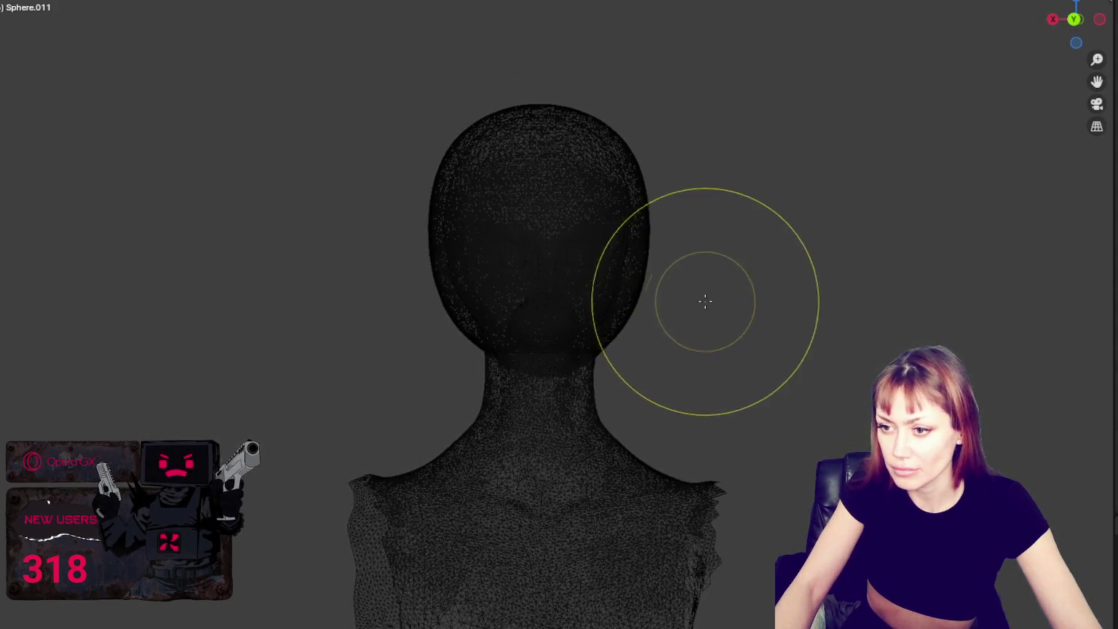
mouse_move(699, 174)
left_mouse_down()
mouse_move(637, 188)
mouse_move(611, 150)
left_mouse_up()
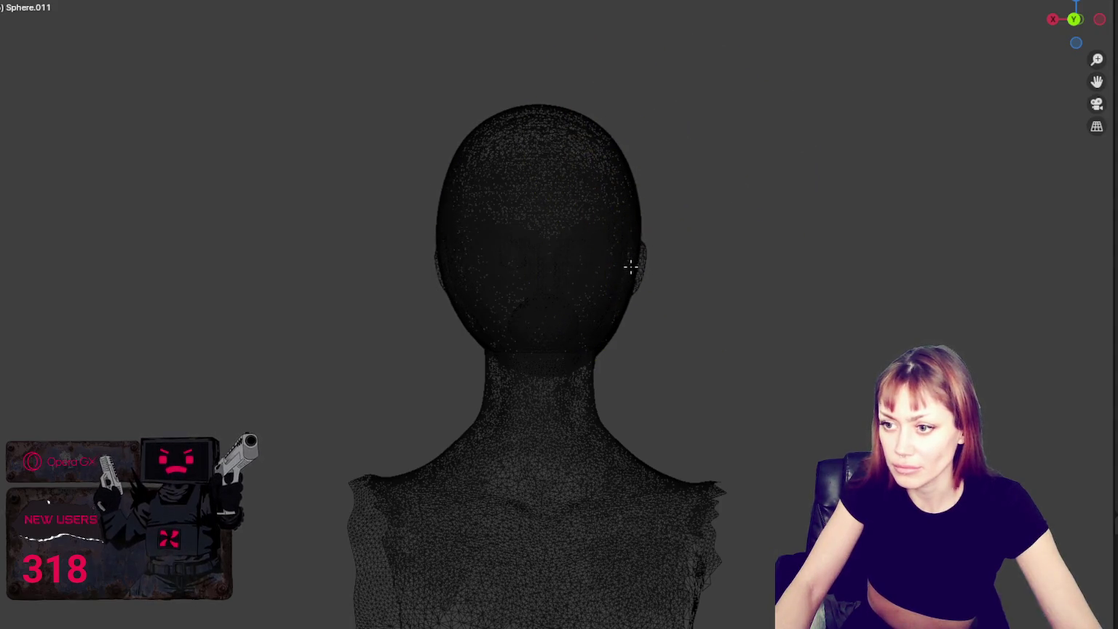
middle_click_drag(632, 266, 806, 281)
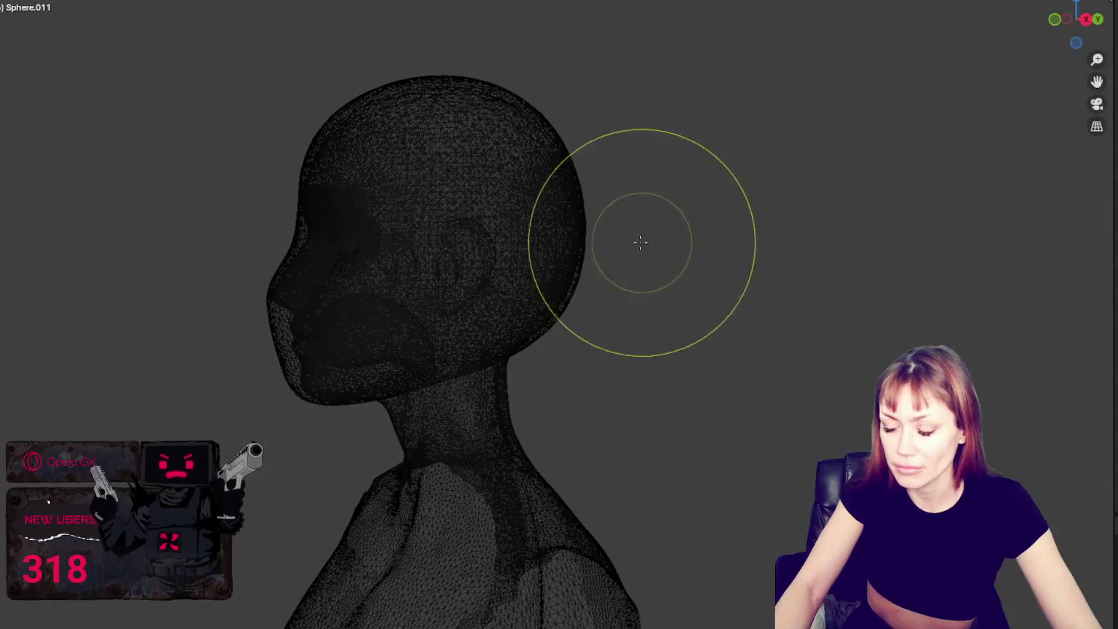
middle_click_drag(806, 244, 766, 247)
Step: Reshape the left side of the head, then drag the Opera GX window over Blender
middle_click_drag(612, 250, 716, 260)
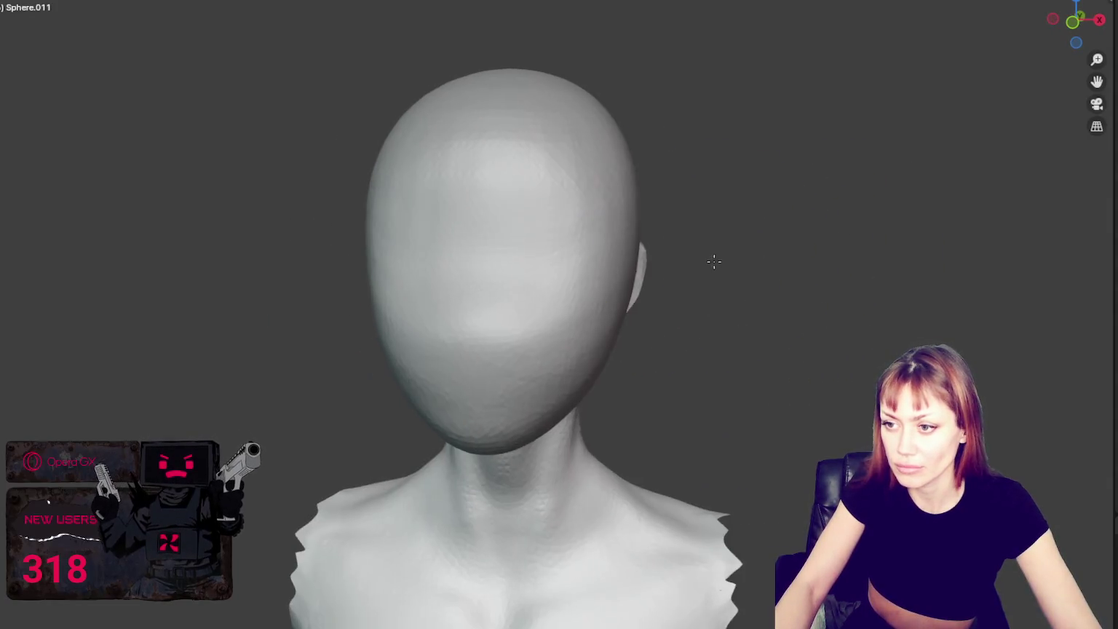
mouse_move(641, 259)
left_mouse_down()
mouse_move(554, 262)
mouse_move(533, 185)
left_mouse_up()
mouse_move(609, 237)
middle_mouse_down()
mouse_move(545, 257)
mouse_move(679, 260)
middle_mouse_up()
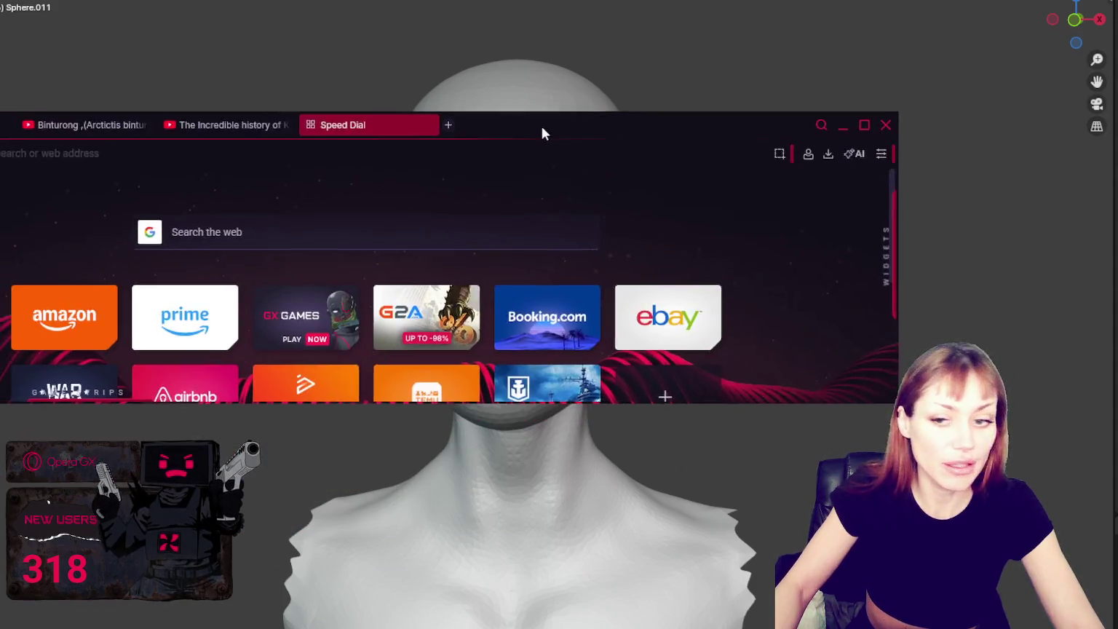
left_click_drag(541, 126, 828, 71)
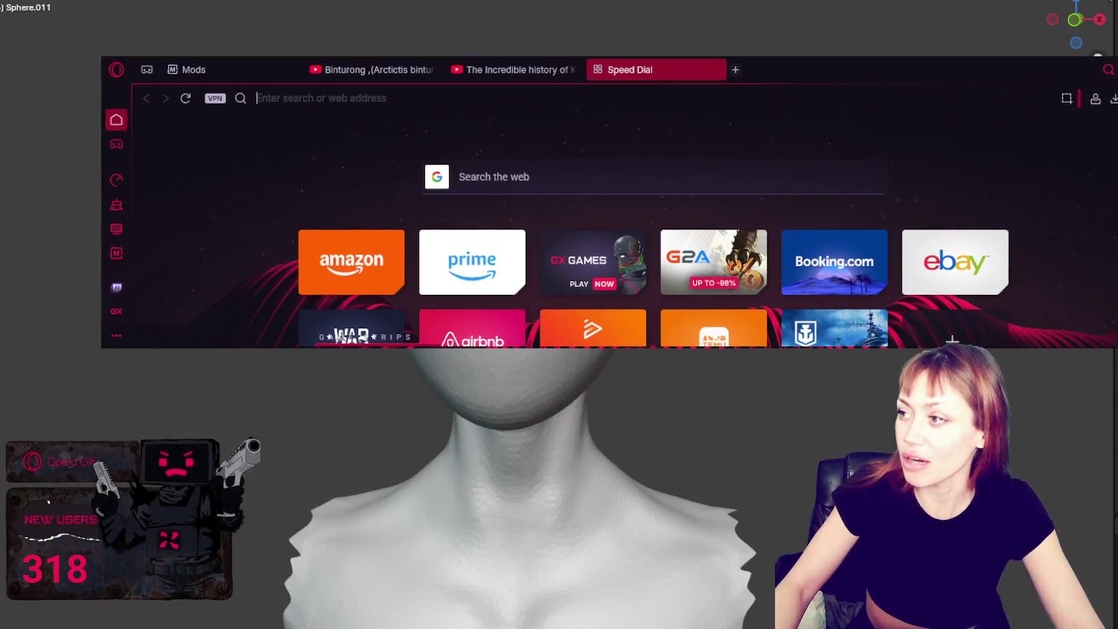
Step: Make Opera GX fullscreen, close the GX Control panel and load map.csharpfrcom
key("F11")
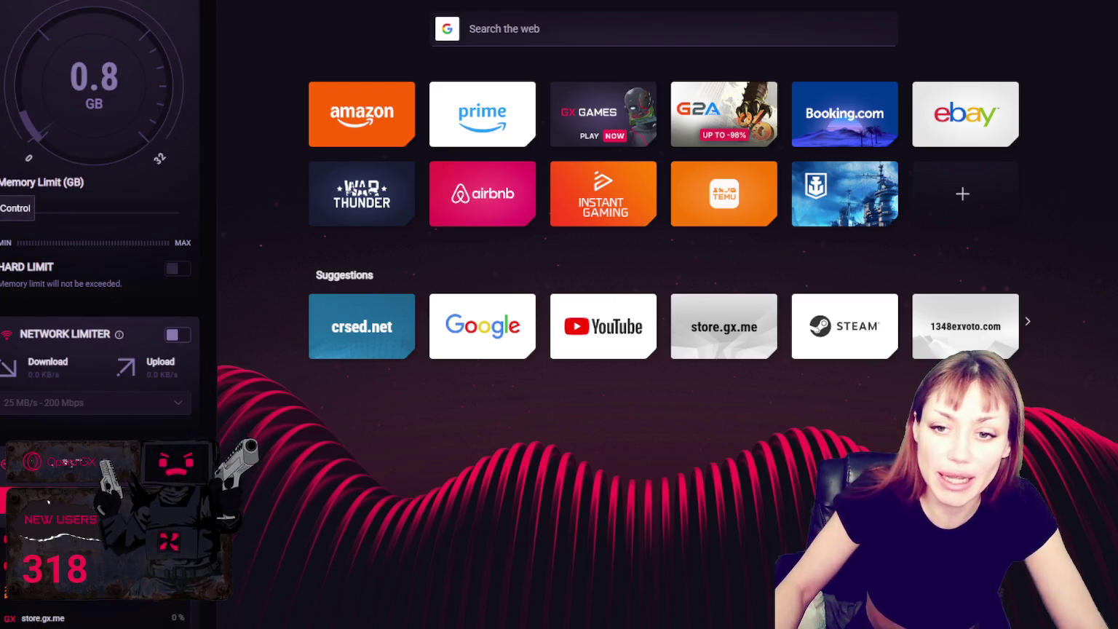
left_click(771, 283)
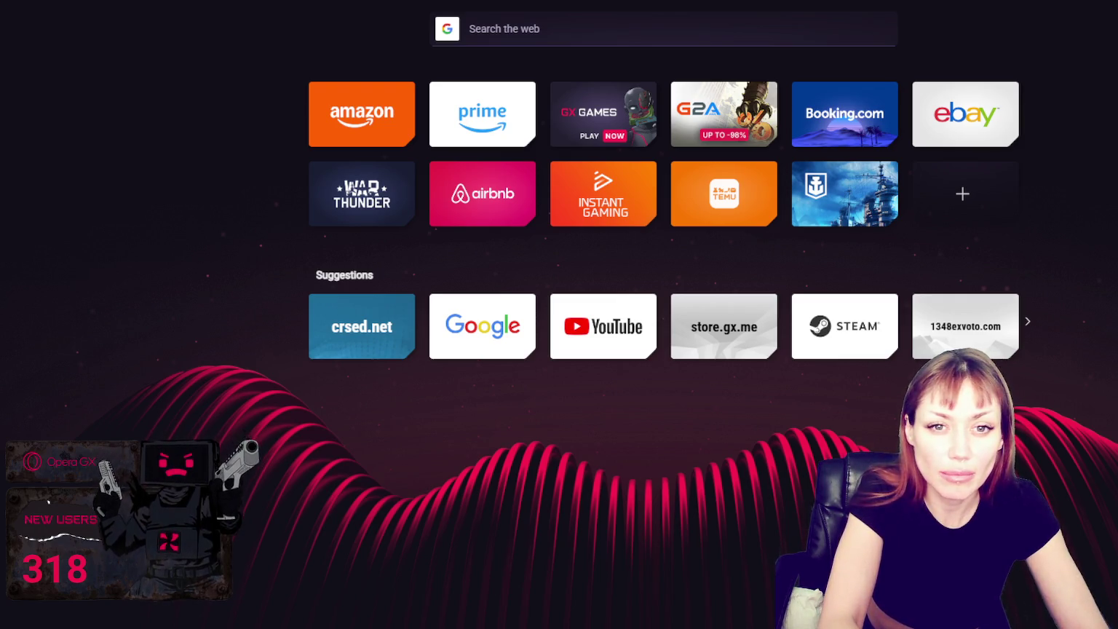
type("map")
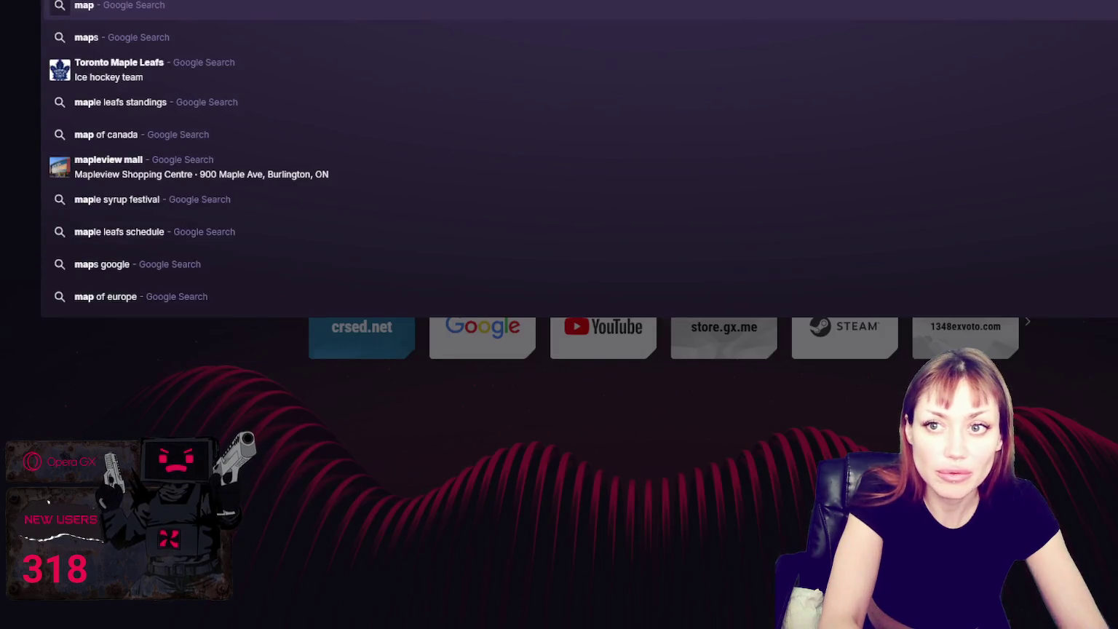
type(".csh")
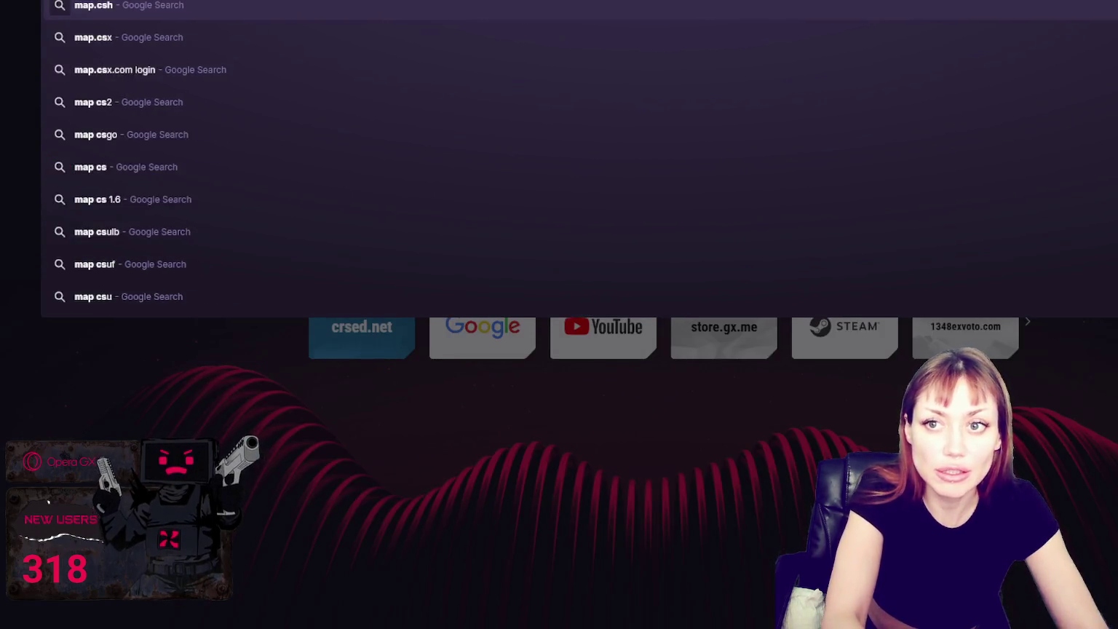
type("arpfritz.")
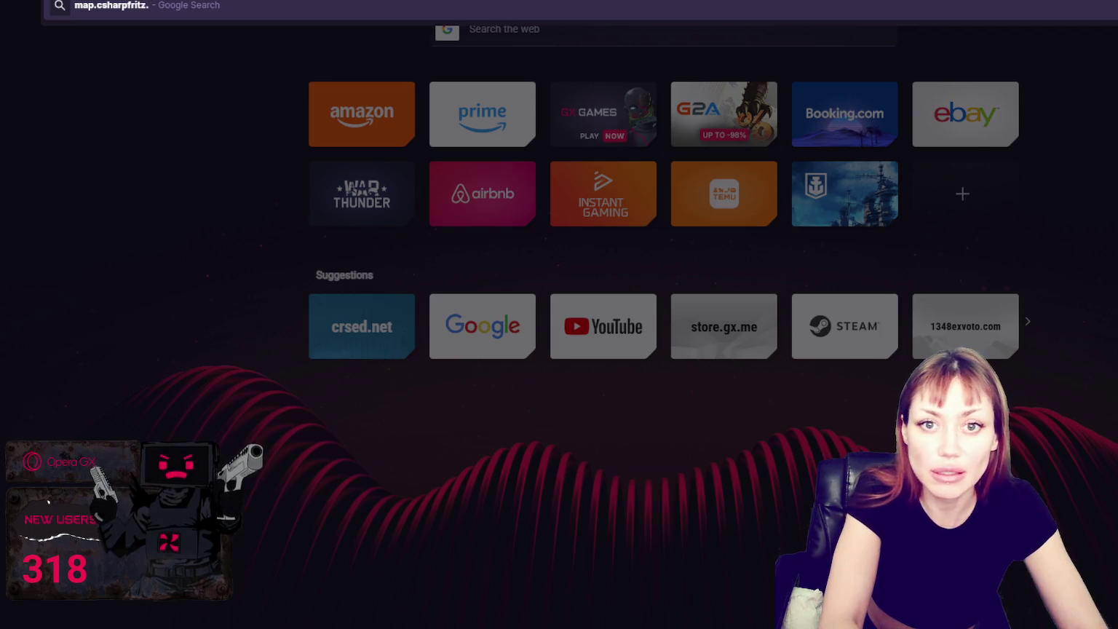
type("com")
key("Return")
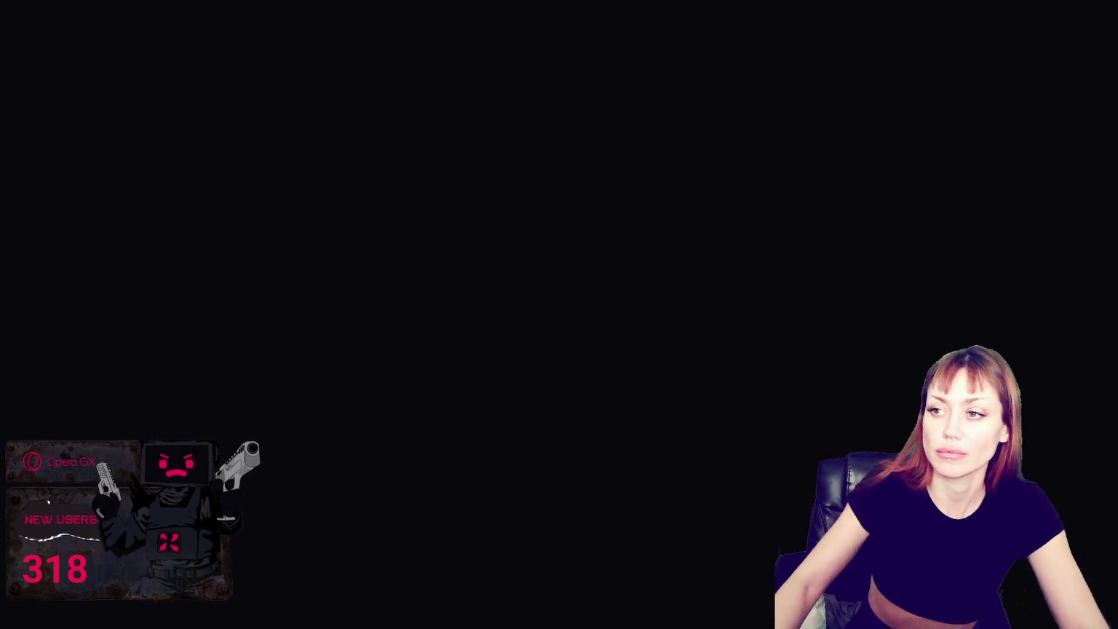
scroll(737, 112, "up", 1)
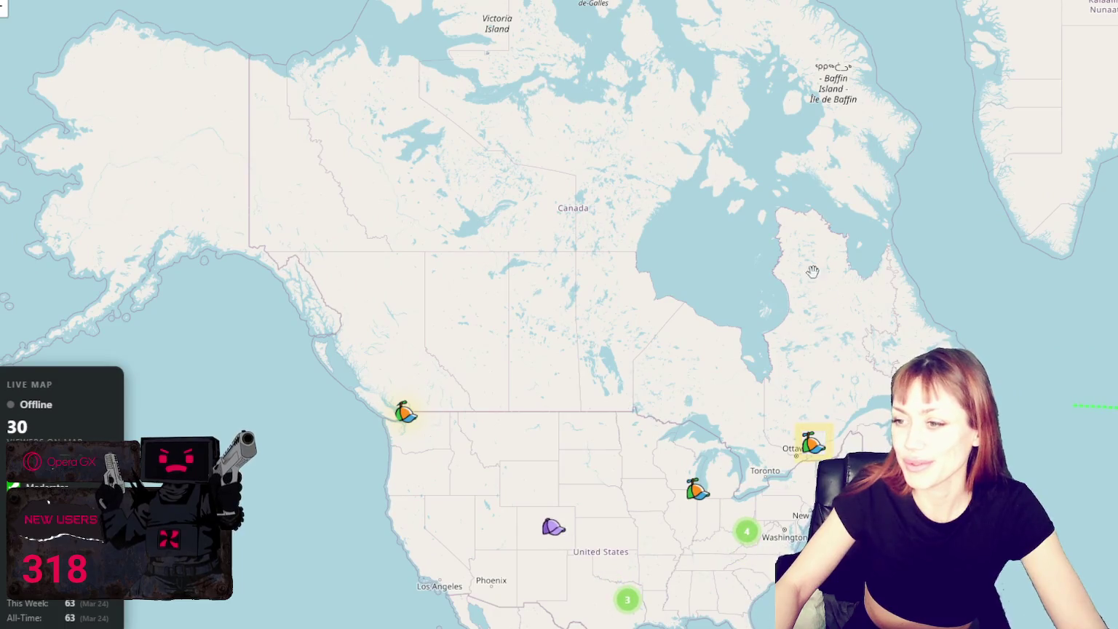
mouse_move(856, 323)
left_mouse_down()
mouse_move(856, 181)
mouse_move(834, 166)
left_mouse_up()
scroll(853, 226, "up", 1)
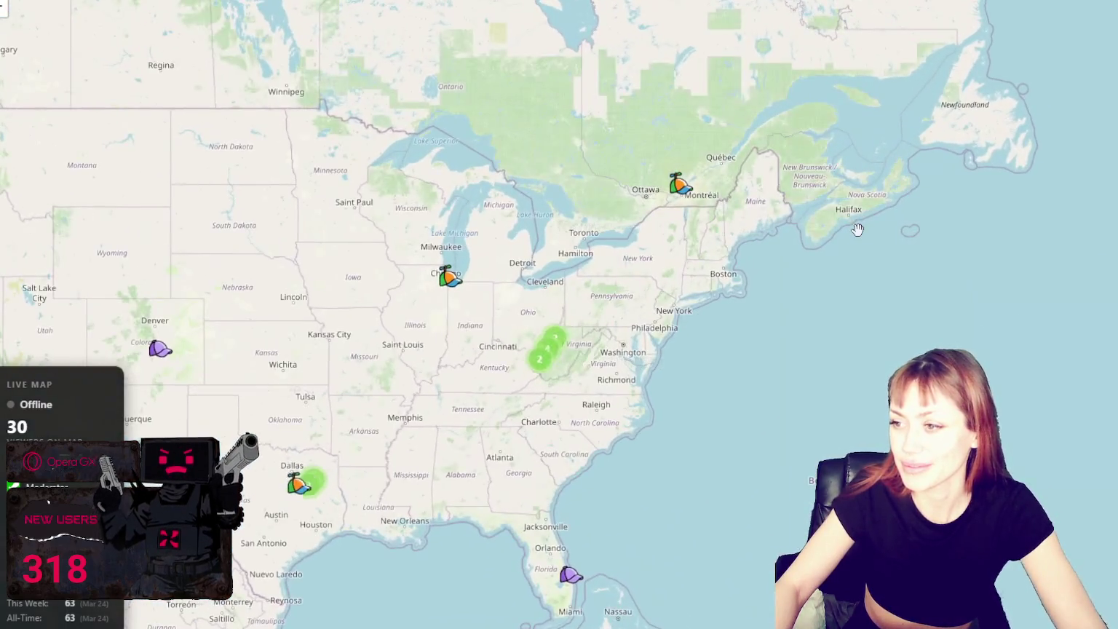
scroll(790, 300, "down", 1)
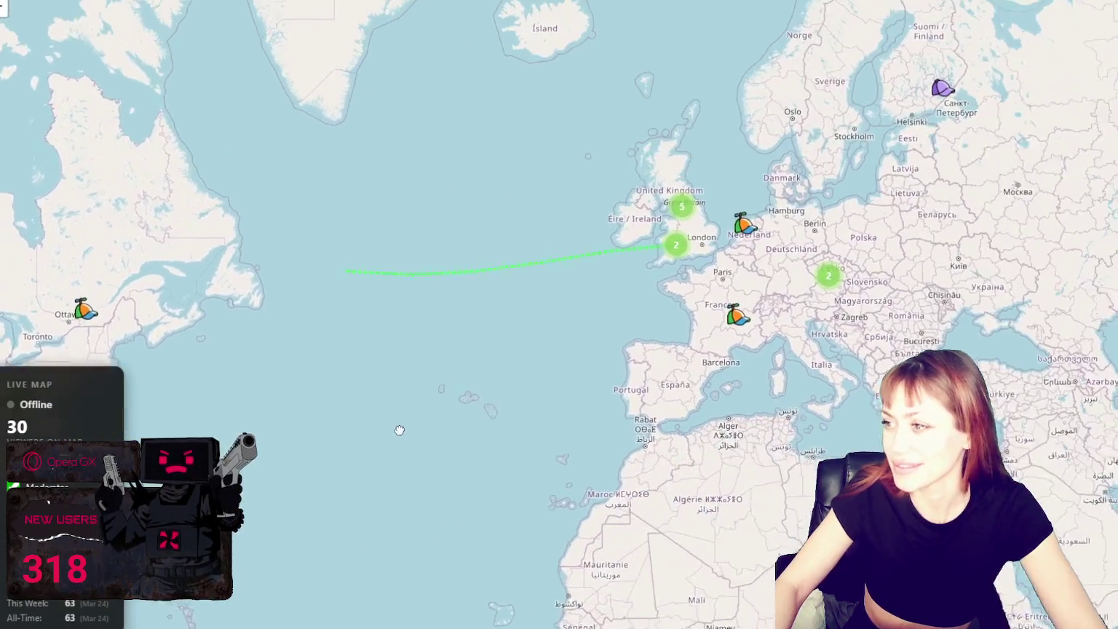
left_click_drag(1020, 388, 342, 467)
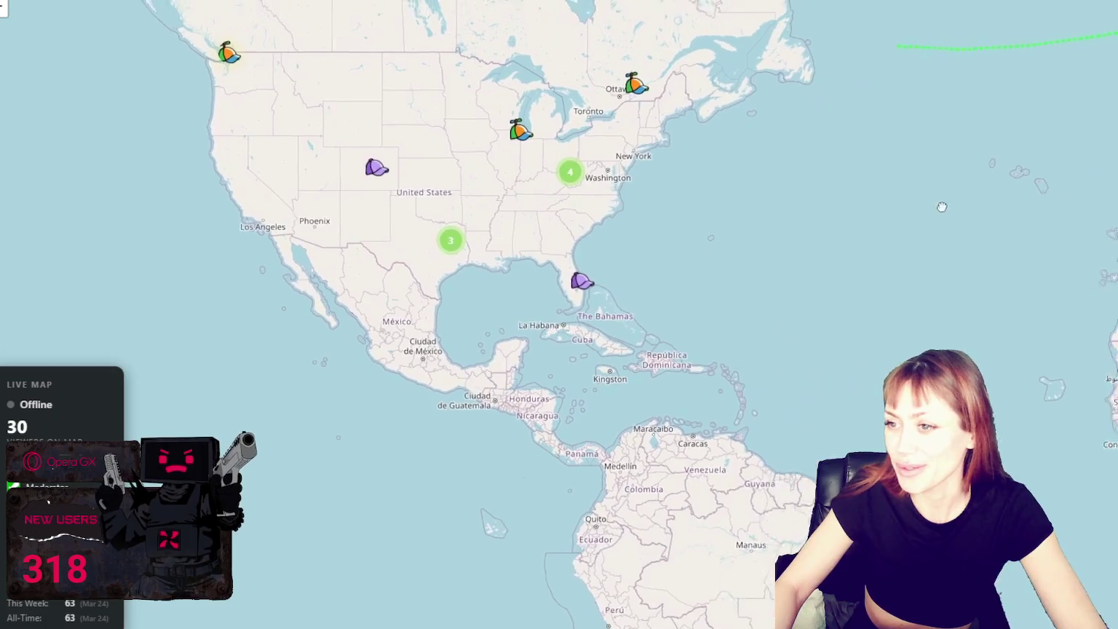
mouse_move(891, 457)
left_mouse_down()
mouse_move(802, 331)
mouse_move(933, 410)
left_mouse_up()
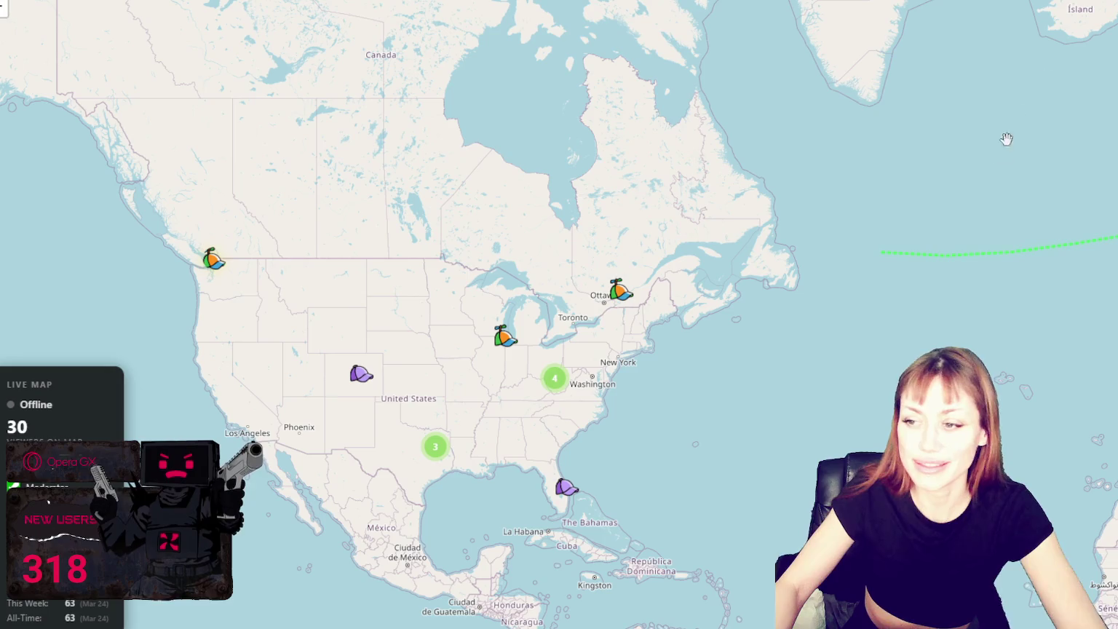
left_click_drag(1006, 139, 778, 136)
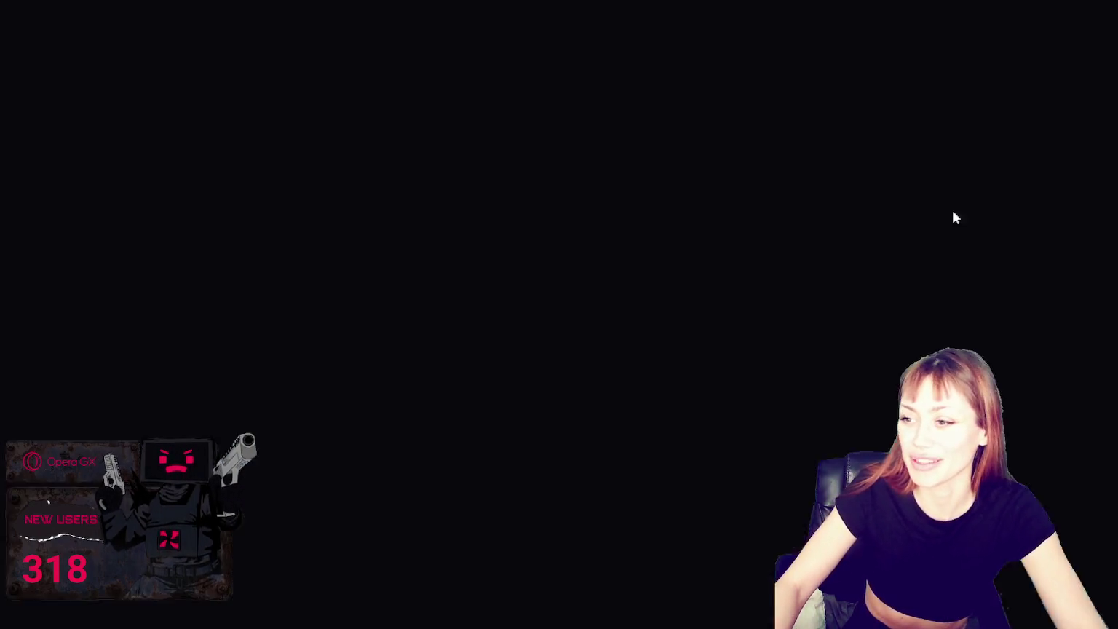
Step: Inspect the head from front, side and back, sculpting an ear bump and undoing the stretched ridge
key("KP_1")
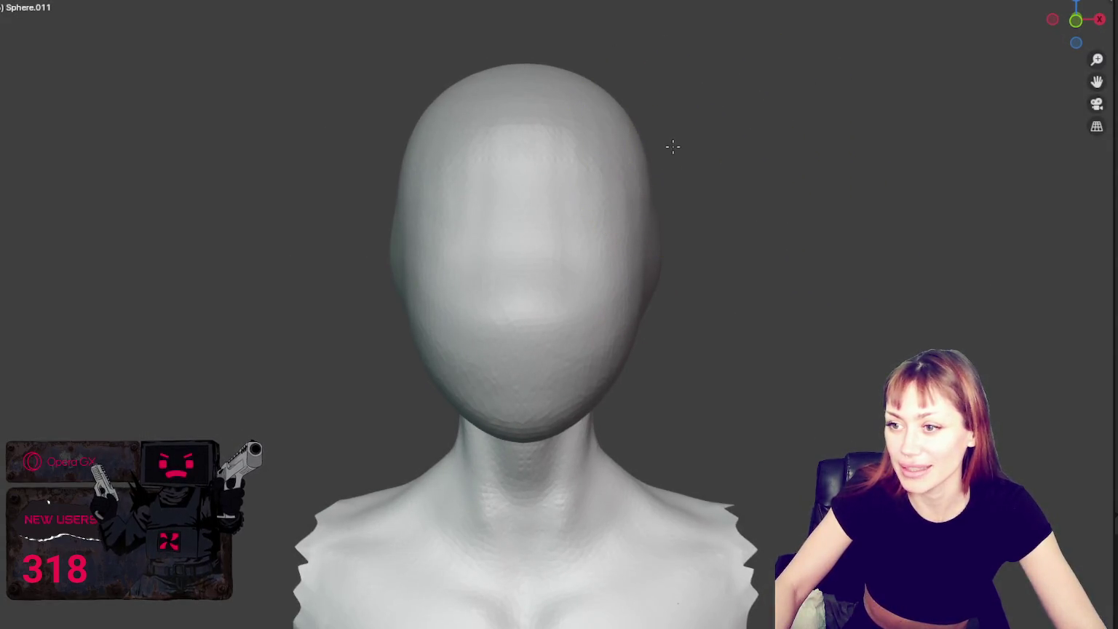
mouse_move(641, 146)
middle_mouse_down()
mouse_move(661, 130)
mouse_move(790, 138)
mouse_move(535, 208)
mouse_move(674, 190)
mouse_move(608, 262)
mouse_move(480, 317)
mouse_move(509, 342)
mouse_move(630, 335)
mouse_move(617, 324)
mouse_move(607, 334)
middle_mouse_up()
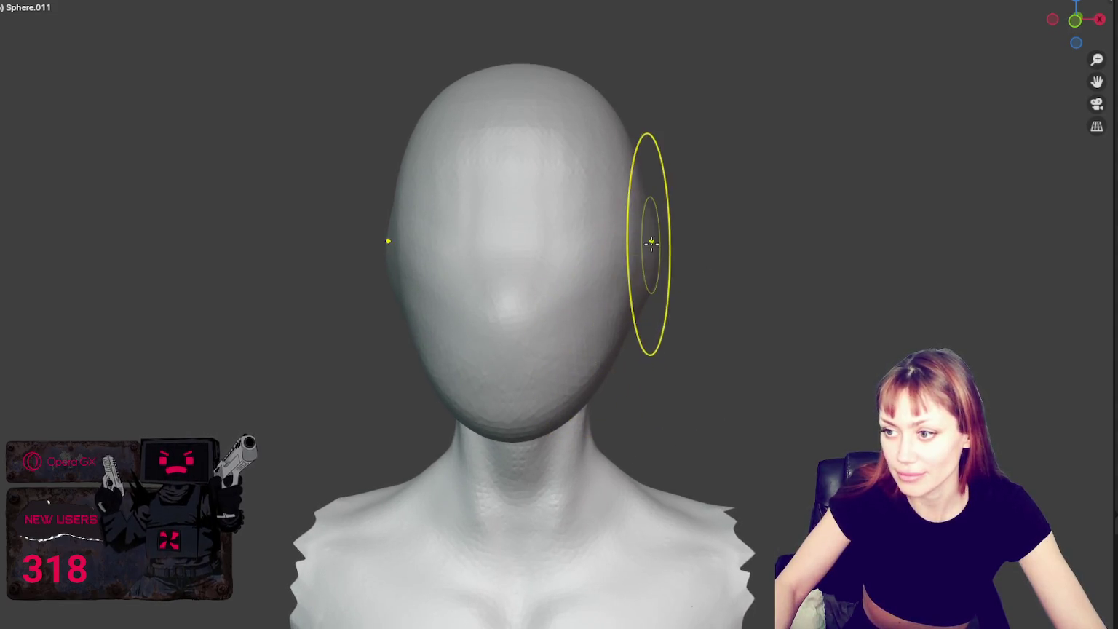
mouse_move(651, 242)
middle_mouse_down()
mouse_move(890, 217)
mouse_move(756, 268)
mouse_move(712, 192)
mouse_move(749, 207)
mouse_move(661, 183)
middle_mouse_up()
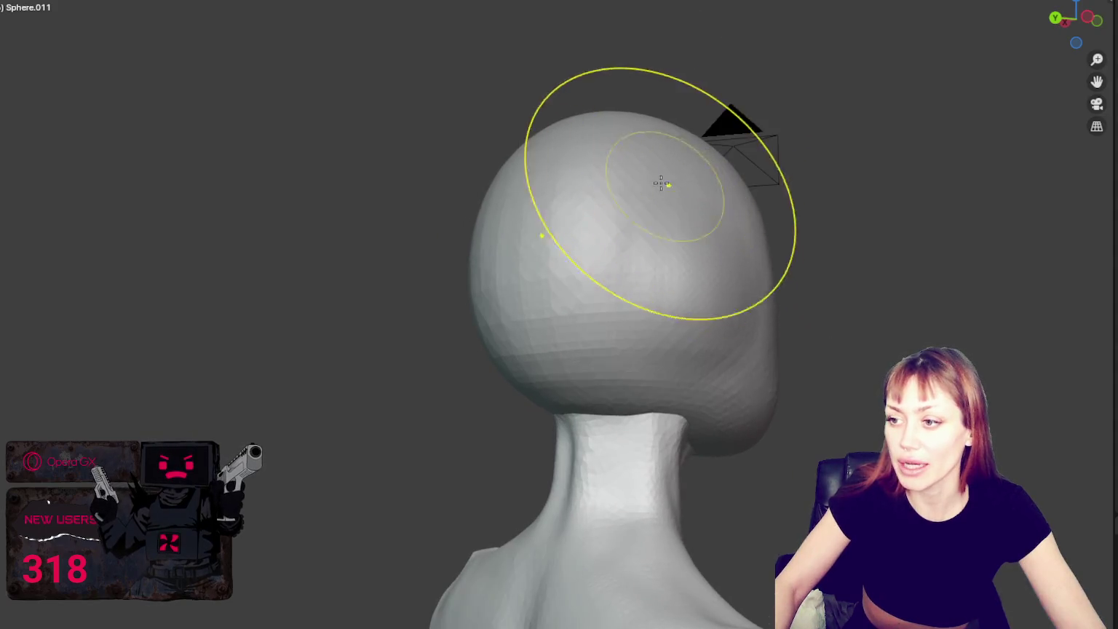
middle_click_drag(607, 131, 721, 152)
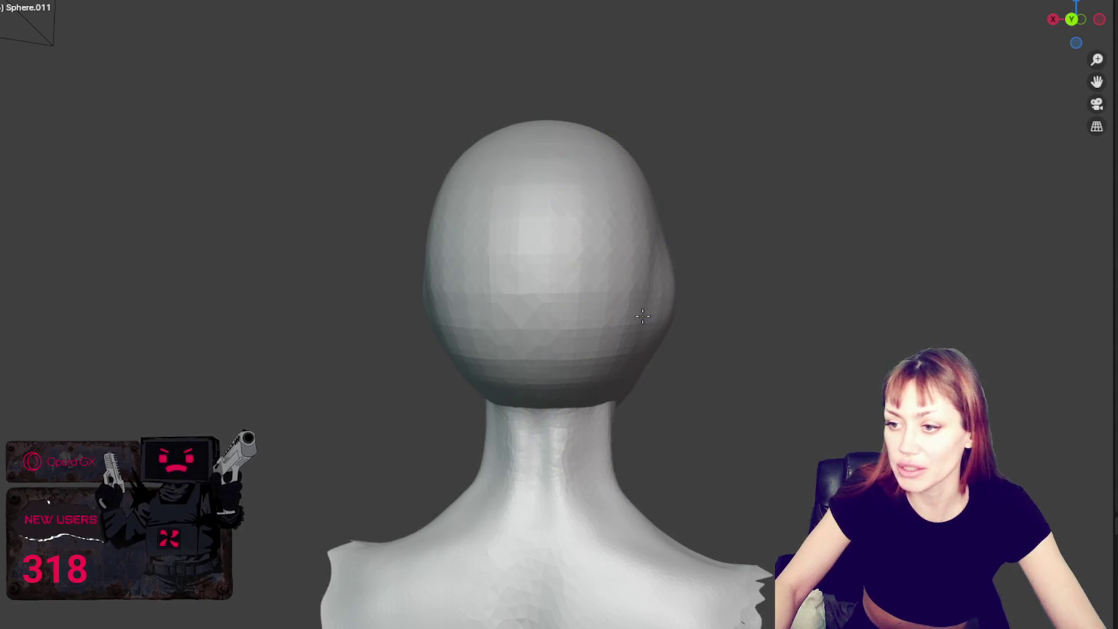
mouse_move(643, 314)
middle_mouse_down()
mouse_move(674, 312)
mouse_move(639, 275)
middle_mouse_up()
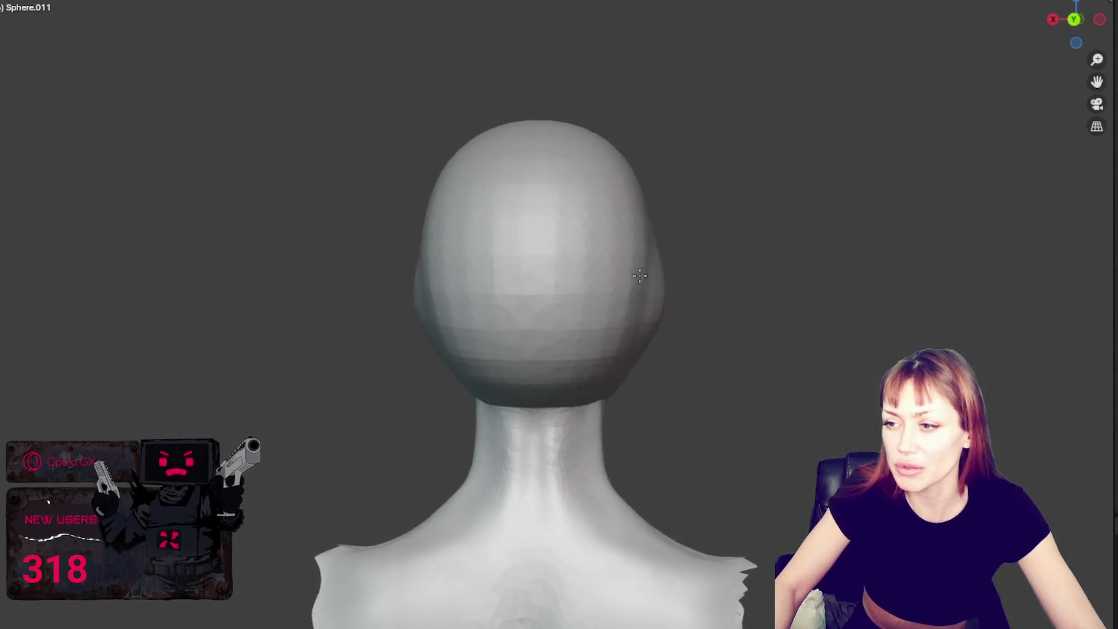
middle_click_drag(623, 105, 774, 194)
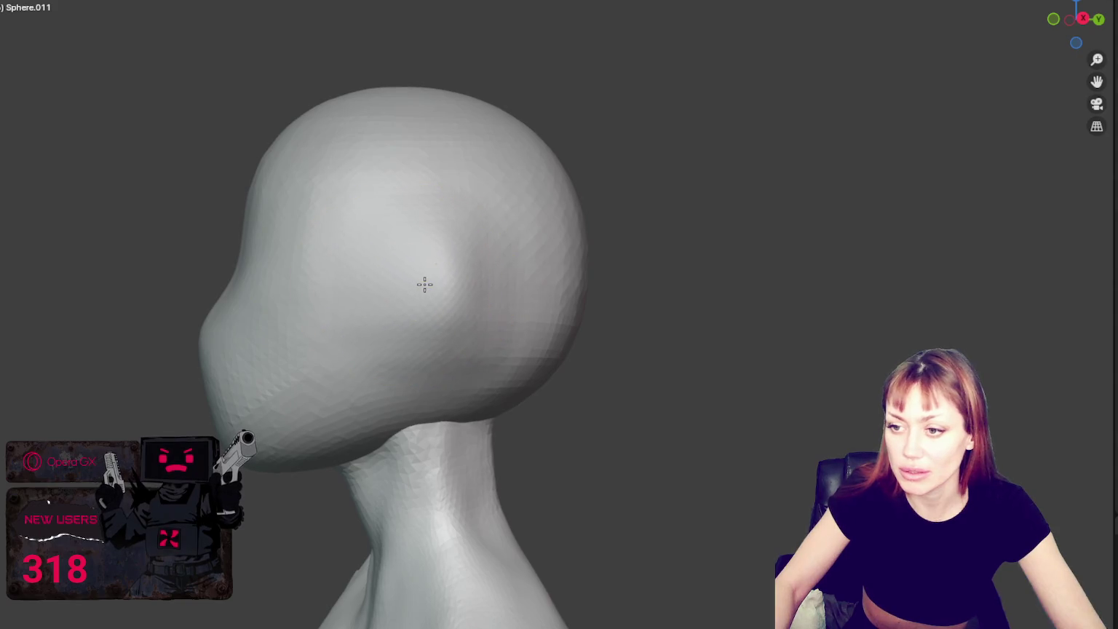
middle_click_drag(424, 281, 589, 301)
left_click_drag(588, 302, 607, 236)
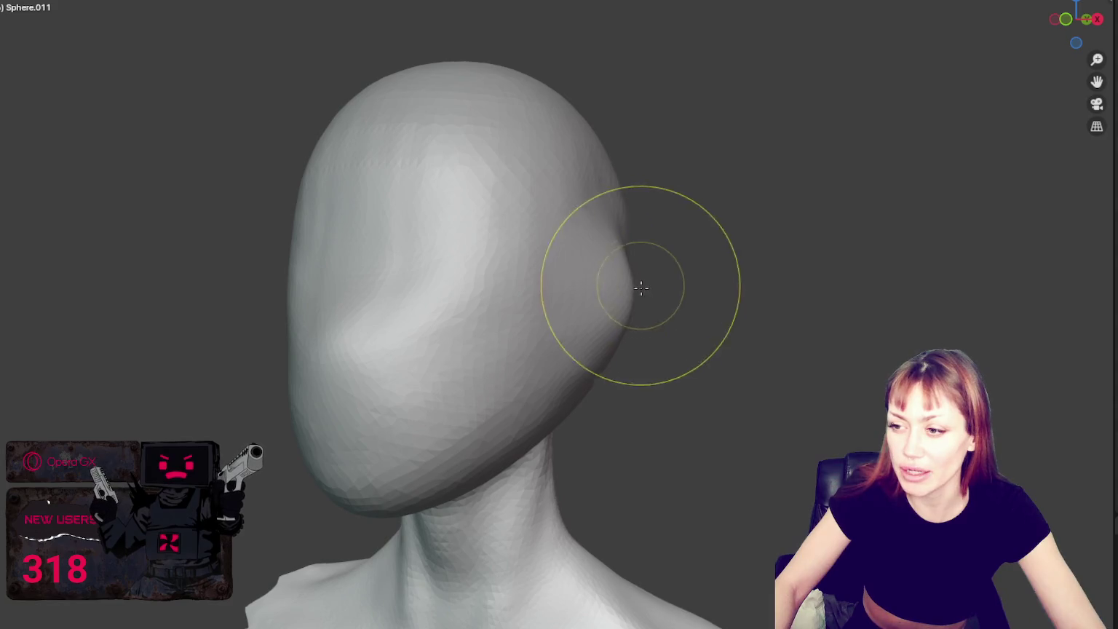
left_click_drag(594, 270, 608, 327)
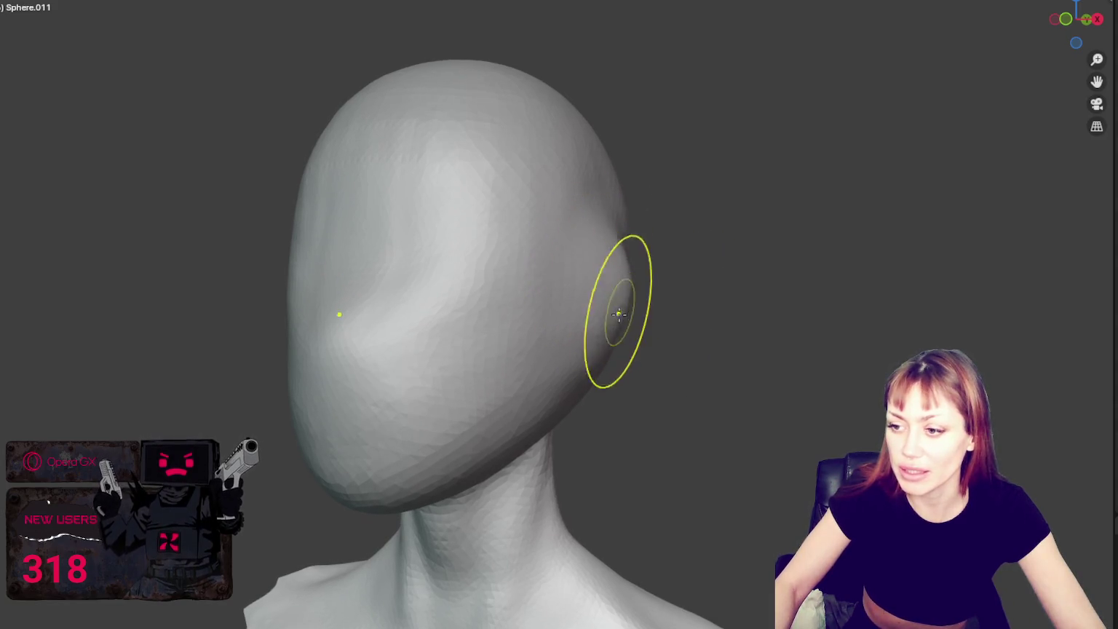
key("ctrl+z")
Step: Reorient around the head and sculpt a small mark on its upper right
middle_click_drag(583, 348, 638, 344)
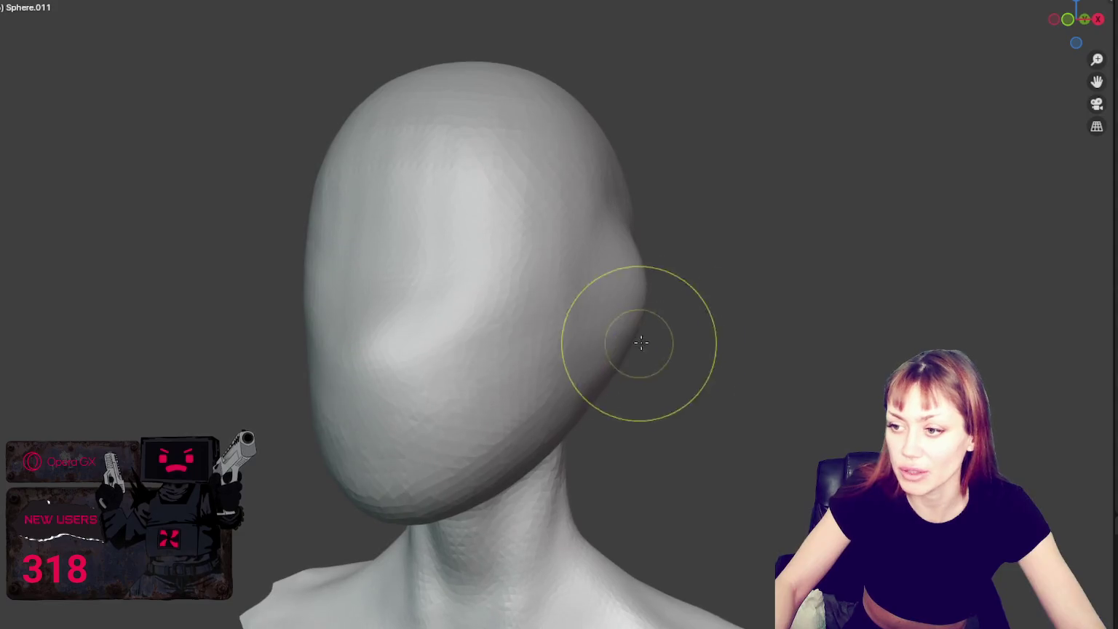
middle_click_drag(575, 299, 569, 274)
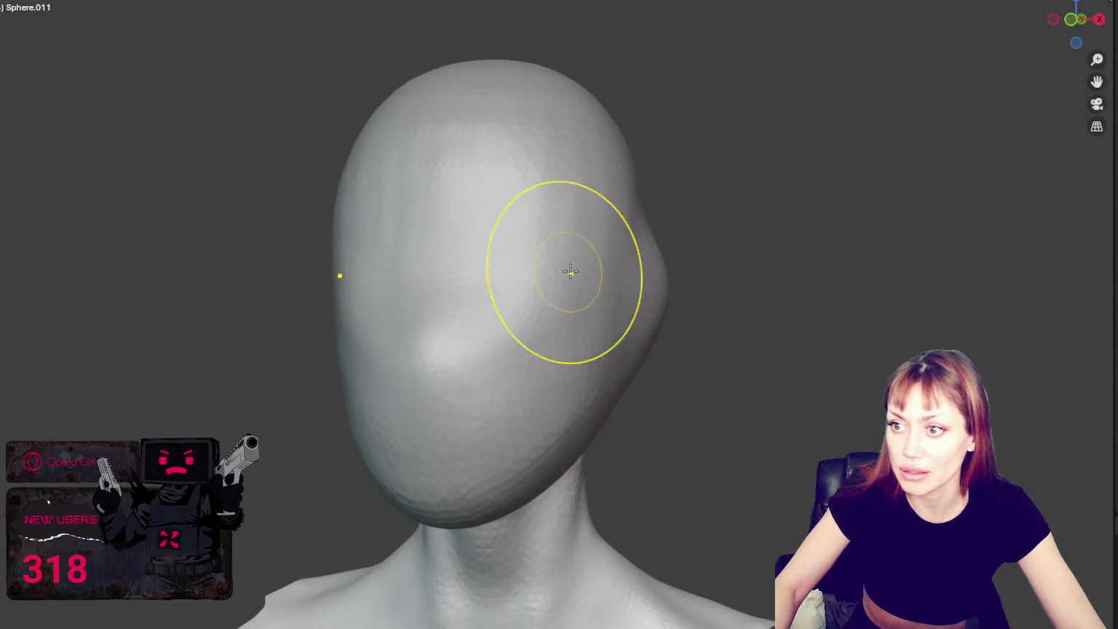
mouse_move(636, 168)
middle_mouse_down()
mouse_move(679, 180)
mouse_move(664, 192)
middle_mouse_up()
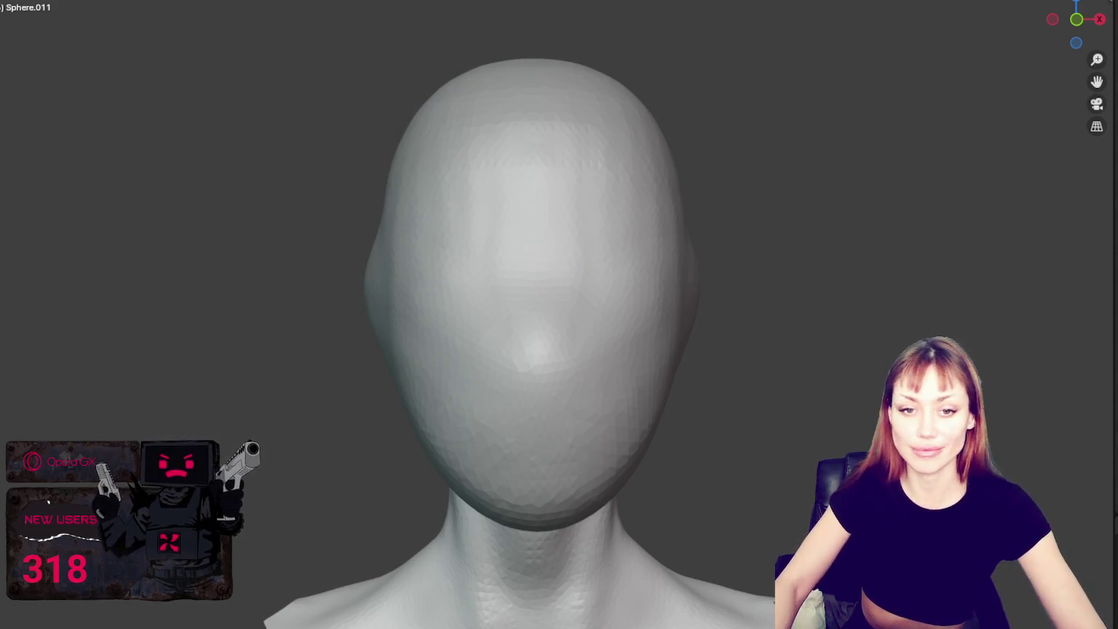
middle_click_drag(524, 282, 522, 252)
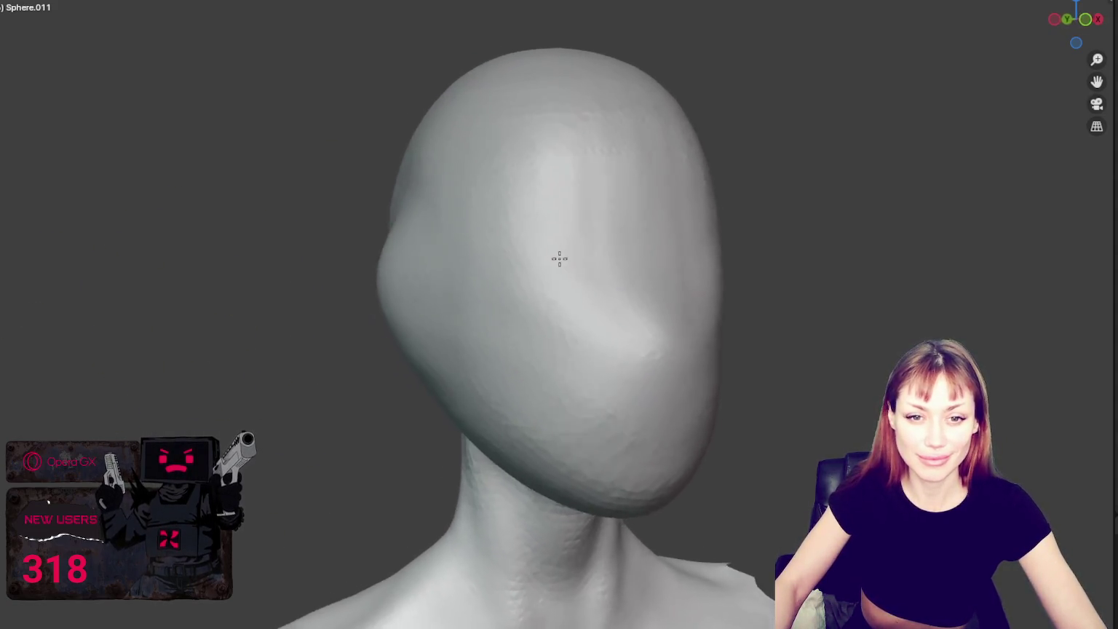
mouse_move(756, 251)
middle_mouse_down()
mouse_move(631, 275)
mouse_move(582, 331)
mouse_move(427, 209)
middle_mouse_up()
mouse_move(361, 173)
middle_mouse_down()
mouse_move(331, 222)
mouse_move(354, 224)
mouse_move(249, 260)
mouse_move(295, 210)
middle_mouse_up()
mouse_move(488, 210)
middle_mouse_down()
mouse_move(501, 175)
mouse_move(401, 172)
middle_mouse_up()
left_click_drag(624, 160, 604, 155)
middle_click_drag(604, 155, 741, 107)
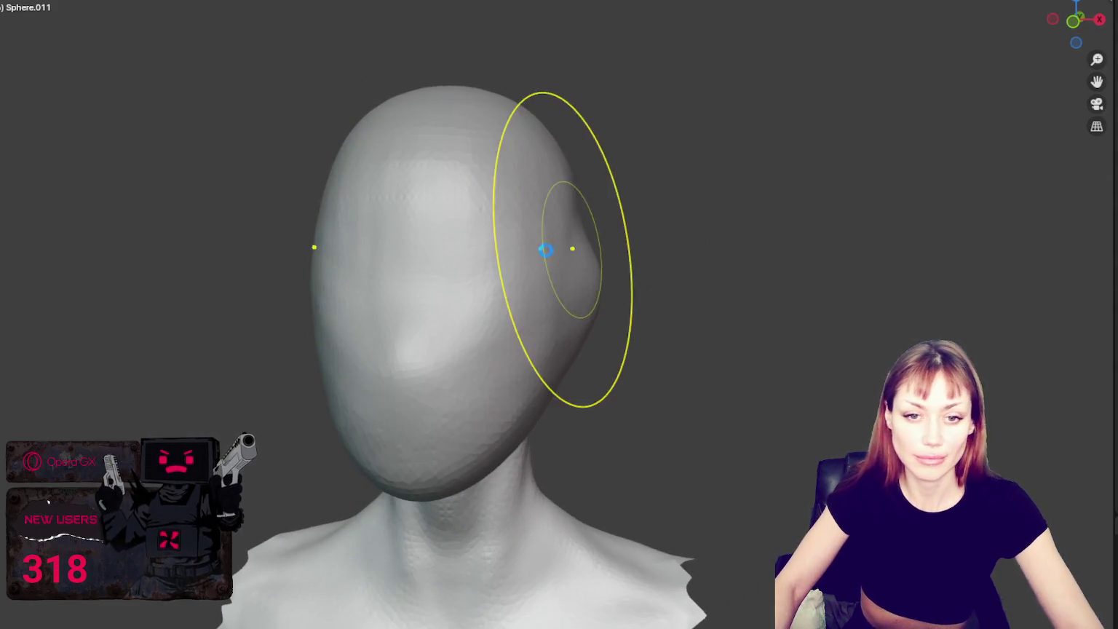
mouse_move(575, 249)
middle_mouse_down()
mouse_move(529, 269)
mouse_move(523, 245)
middle_mouse_up()
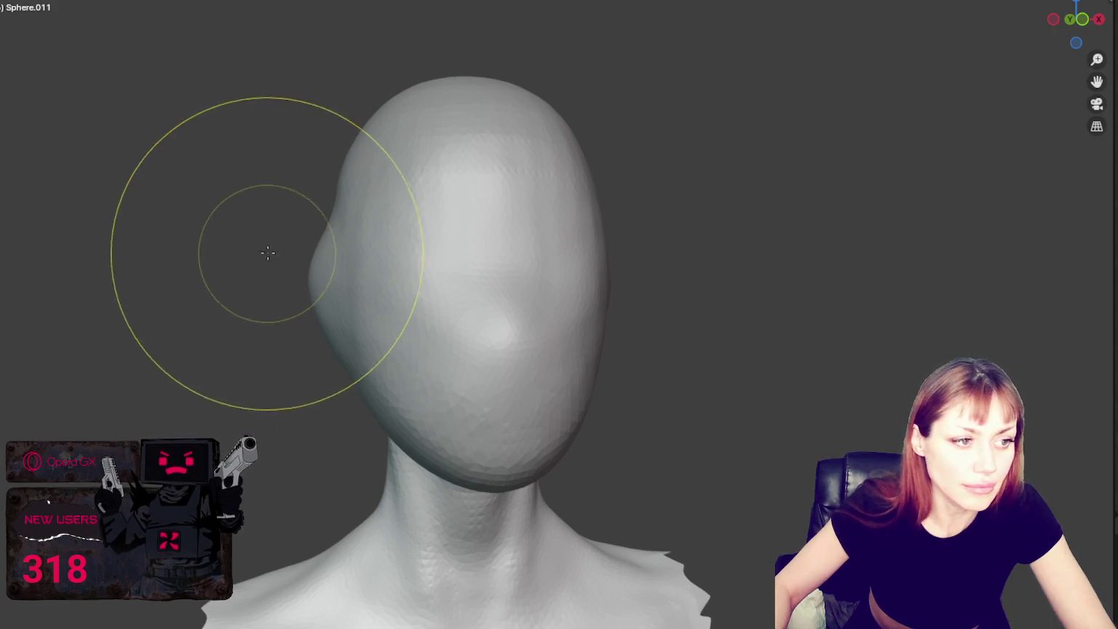
Step: Sculpt symmetric sockets with bulging, closed lids into both eye holes of Sphere.011
middle_click_drag(269, 249, 255, 288)
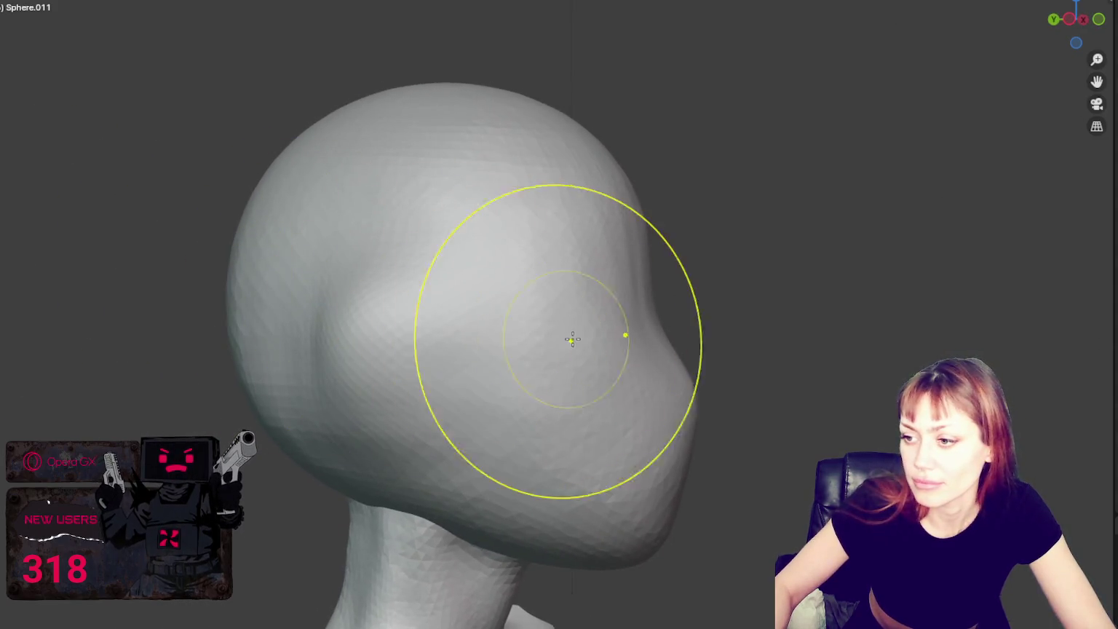
mouse_move(569, 337)
middle_mouse_down()
mouse_move(487, 337)
mouse_move(570, 320)
mouse_move(369, 307)
mouse_move(406, 329)
mouse_move(456, 332)
mouse_move(461, 297)
middle_mouse_up()
mouse_move(427, 338)
left_mouse_down()
mouse_move(410, 290)
mouse_move(400, 320)
mouse_move(433, 364)
mouse_move(400, 349)
mouse_move(428, 328)
mouse_move(378, 321)
mouse_move(342, 379)
mouse_move(381, 305)
left_mouse_up()
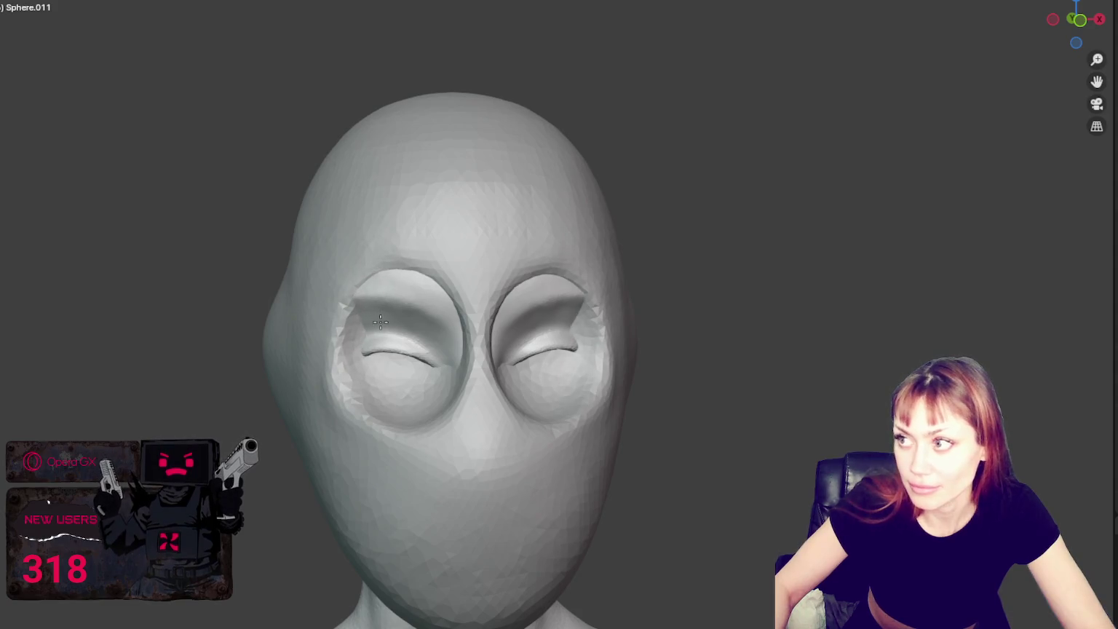
Step: Open the eyelids to reveal eyeballs, make sockets almond-shaped, and smooth the lower lids
middle_click_drag(407, 348, 468, 316)
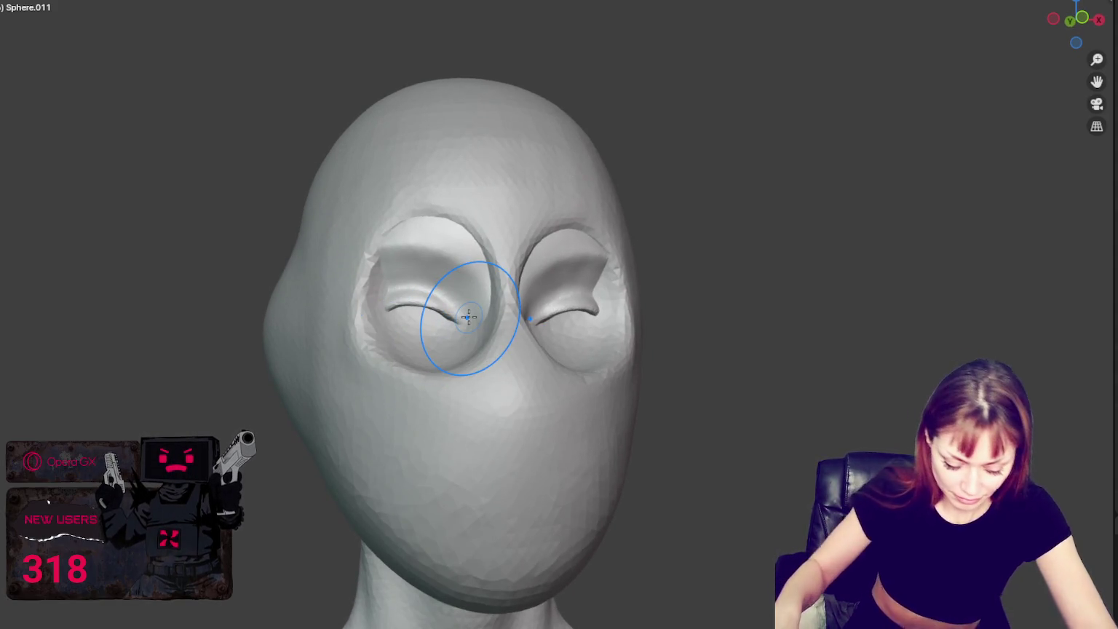
left_click_drag(469, 317, 438, 290)
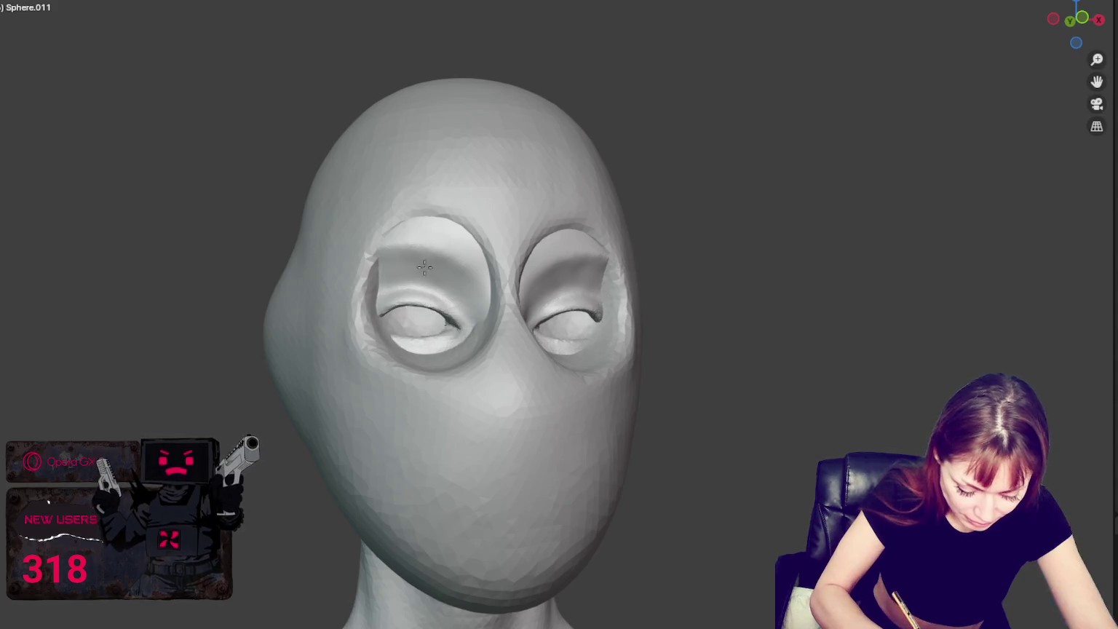
key("KP_1")
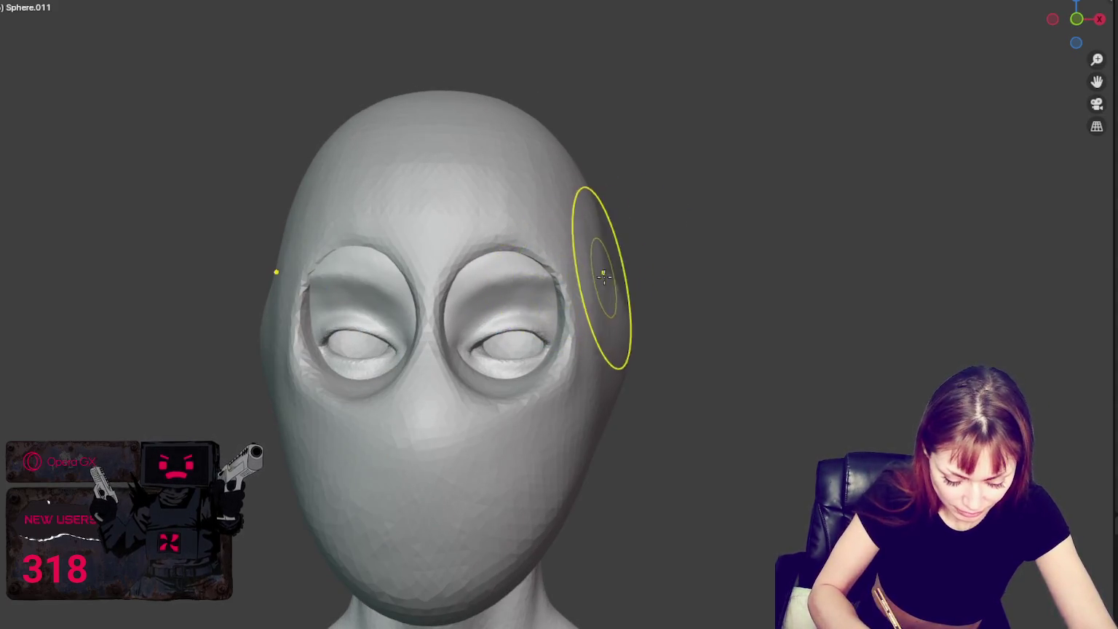
mouse_move(529, 280)
left_mouse_down()
mouse_move(524, 306)
mouse_move(571, 320)
left_mouse_up()
mouse_move(516, 364)
left_mouse_down()
mouse_move(486, 398)
mouse_move(474, 327)
left_mouse_up()
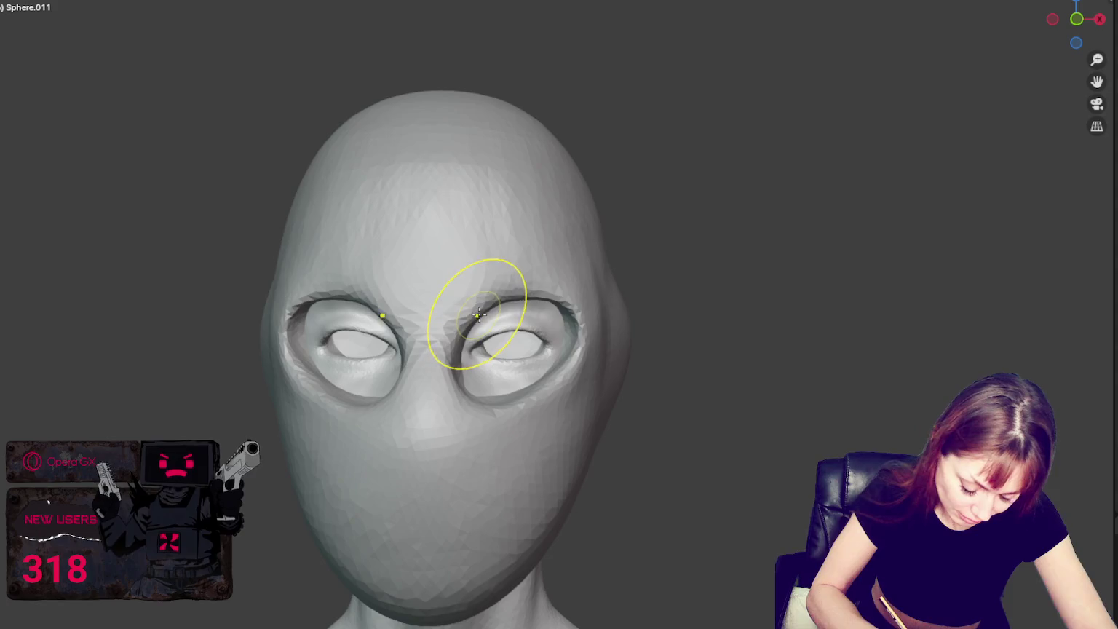
Step: Reshape and smooth the inner eye corners near the nose and the area under the eye
mouse_move(499, 291)
middle_mouse_down()
mouse_move(439, 357)
mouse_move(350, 337)
middle_mouse_up()
left_click_drag(349, 371, 364, 353)
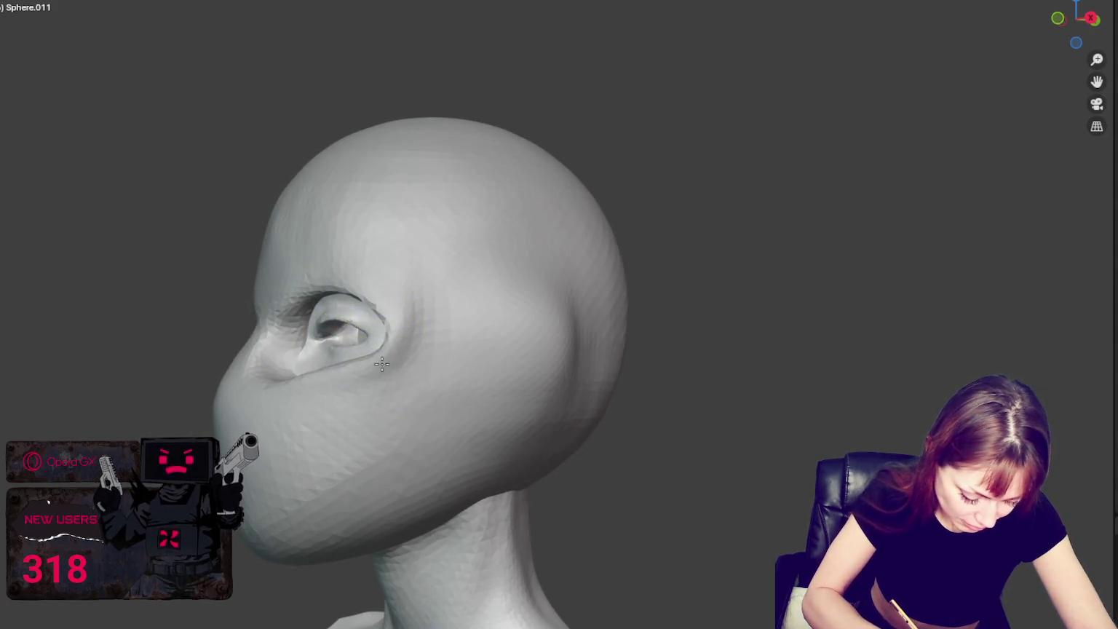
left_click_drag(274, 345, 306, 376)
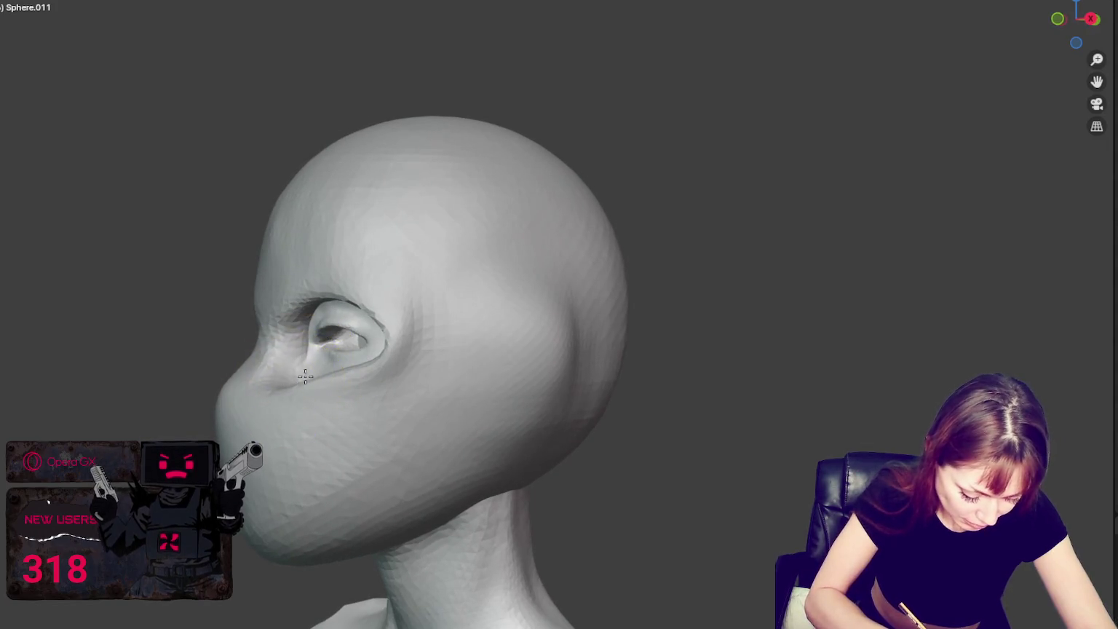
middle_click_drag(312, 379, 344, 412)
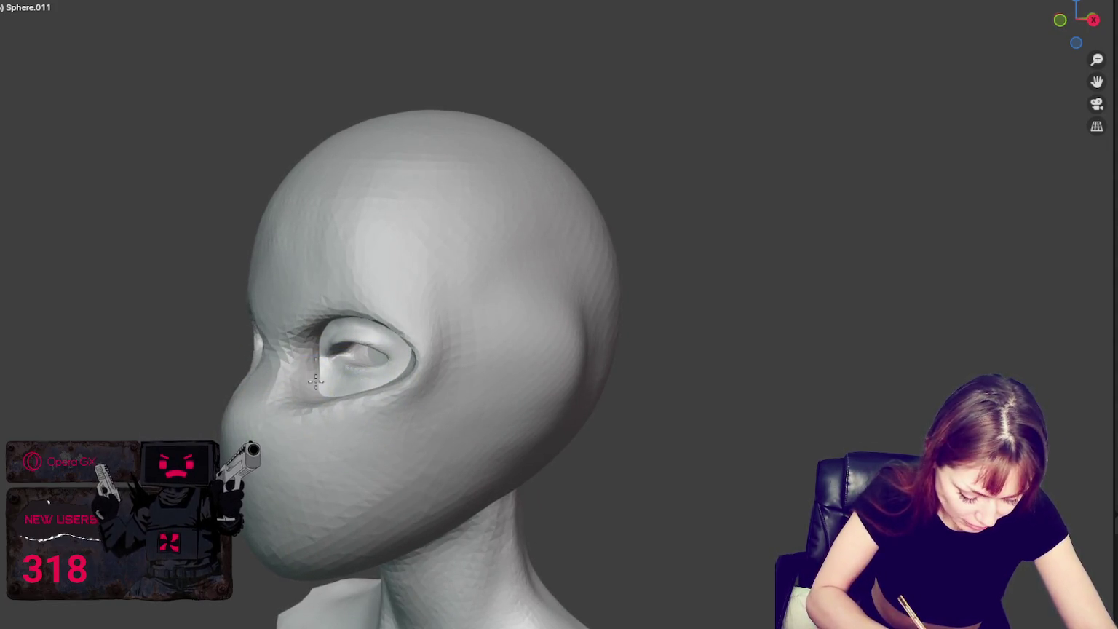
left_click_drag(348, 409, 364, 393)
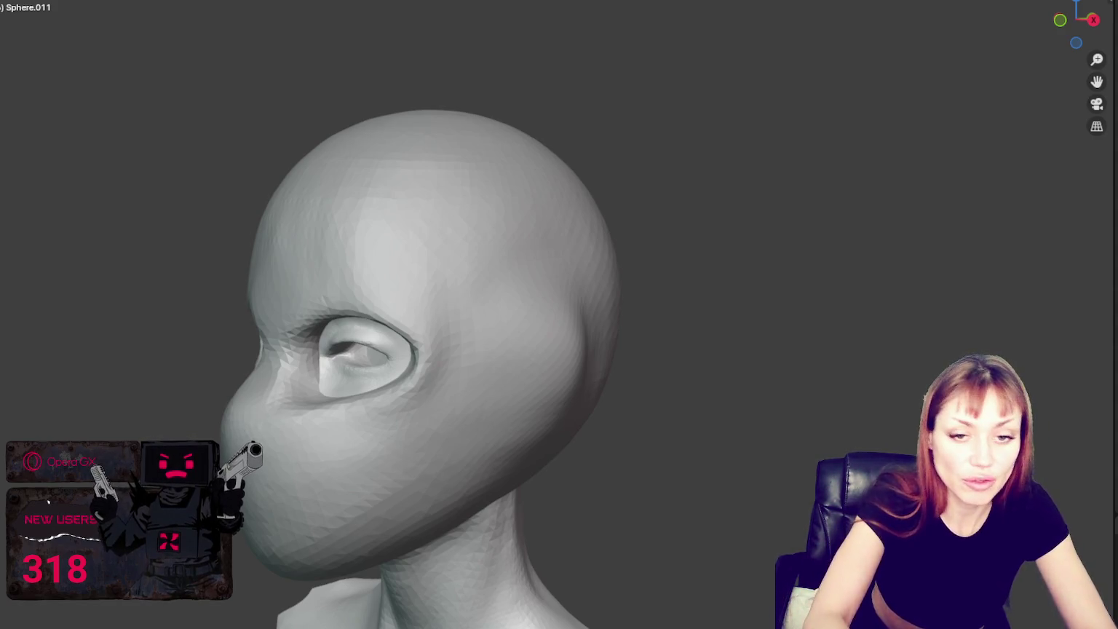
Step: Sculpt the brow above the eye, undo the forehead crease, and shrink the brush
middle_click_drag(94, 424, 467, 329)
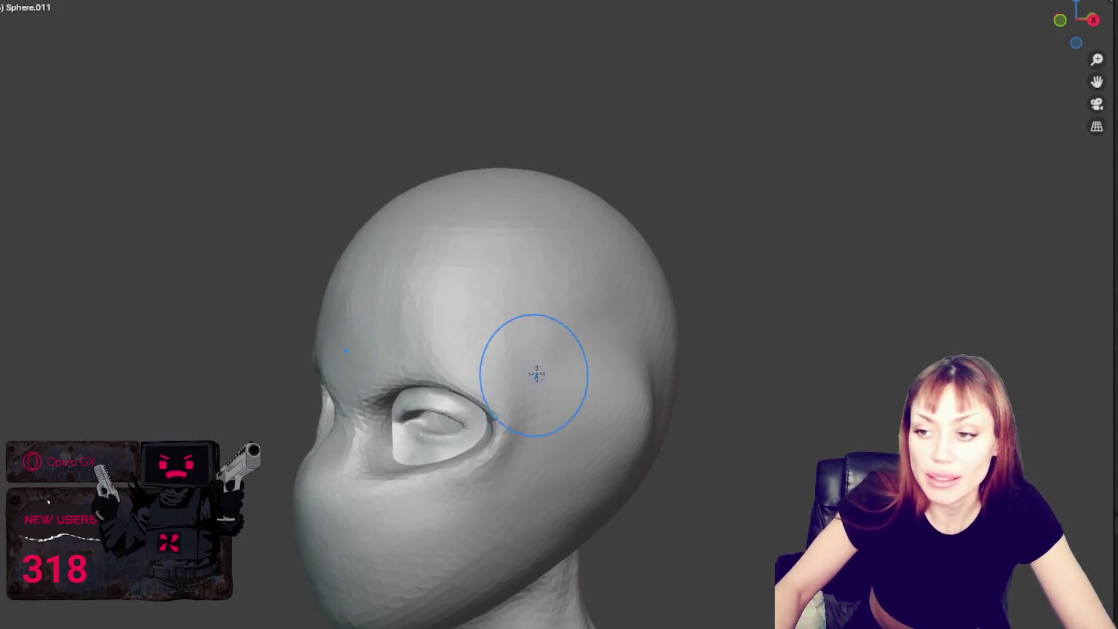
left_click_drag(468, 328, 392, 251)
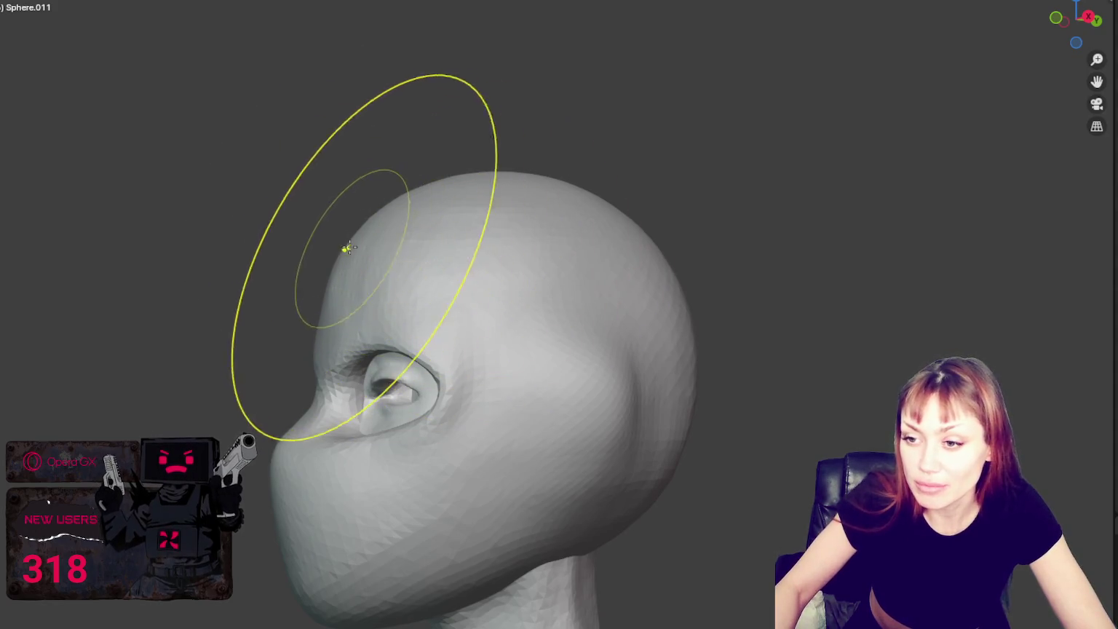
key("ctrl+z")
key("f")
left_click(219, 356)
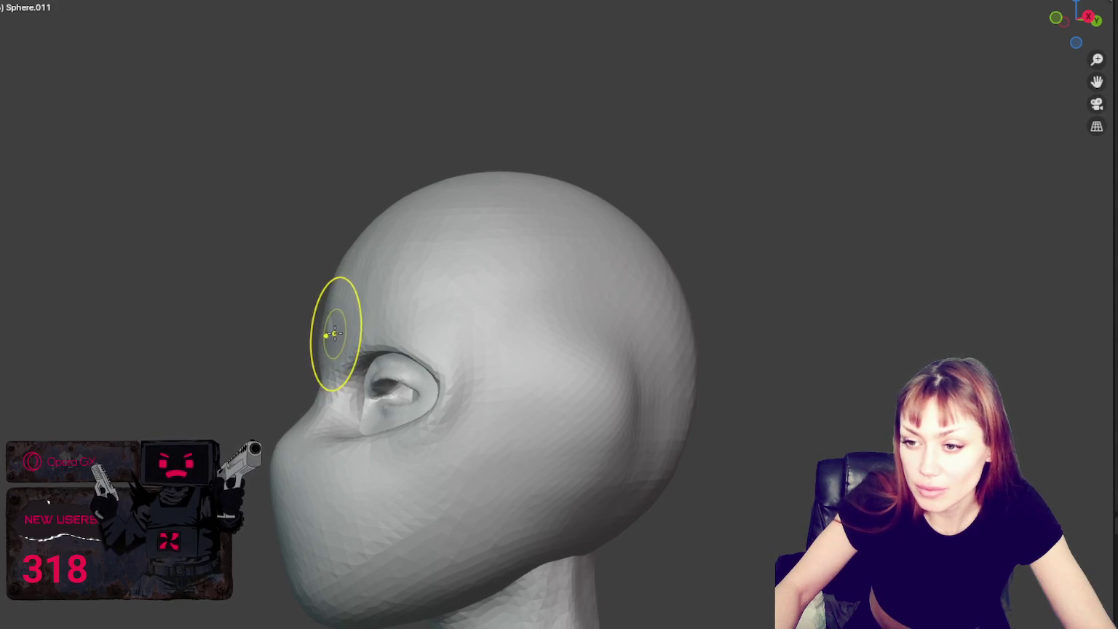
Step: Push the sides of the head beside the eyes inward
middle_click_drag(334, 333, 549, 320)
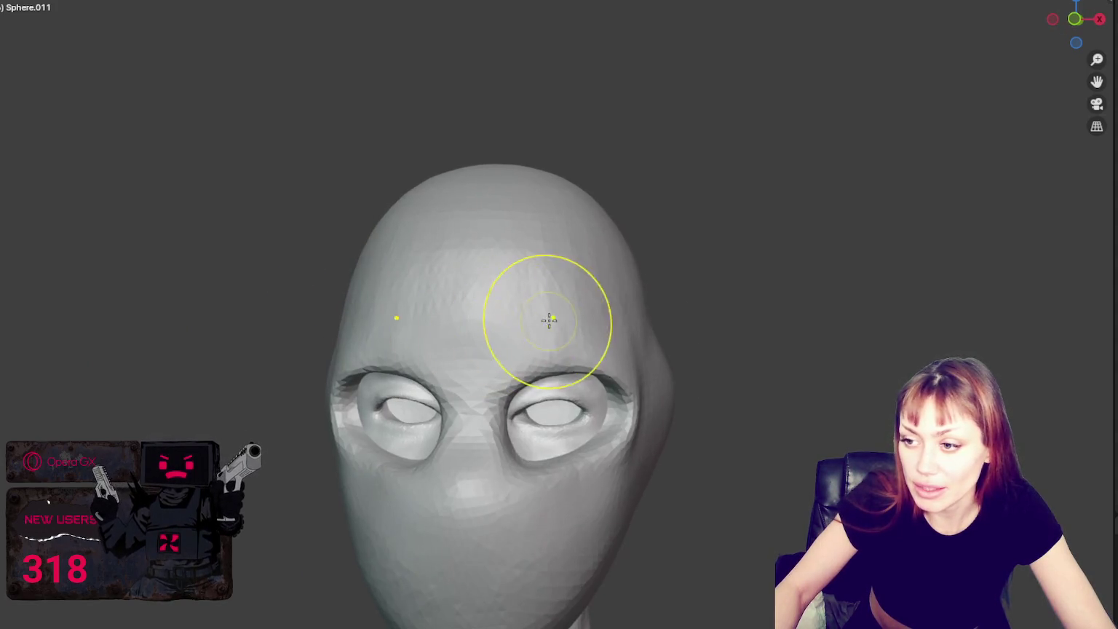
left_click_drag(630, 413, 603, 415)
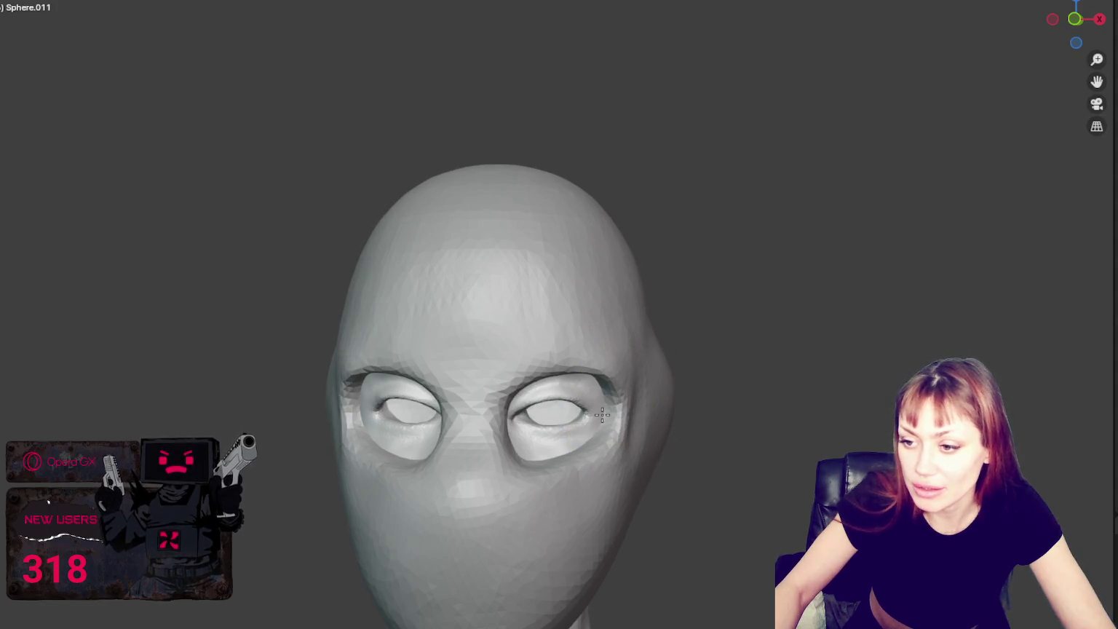
scroll(604, 414, "up", 4)
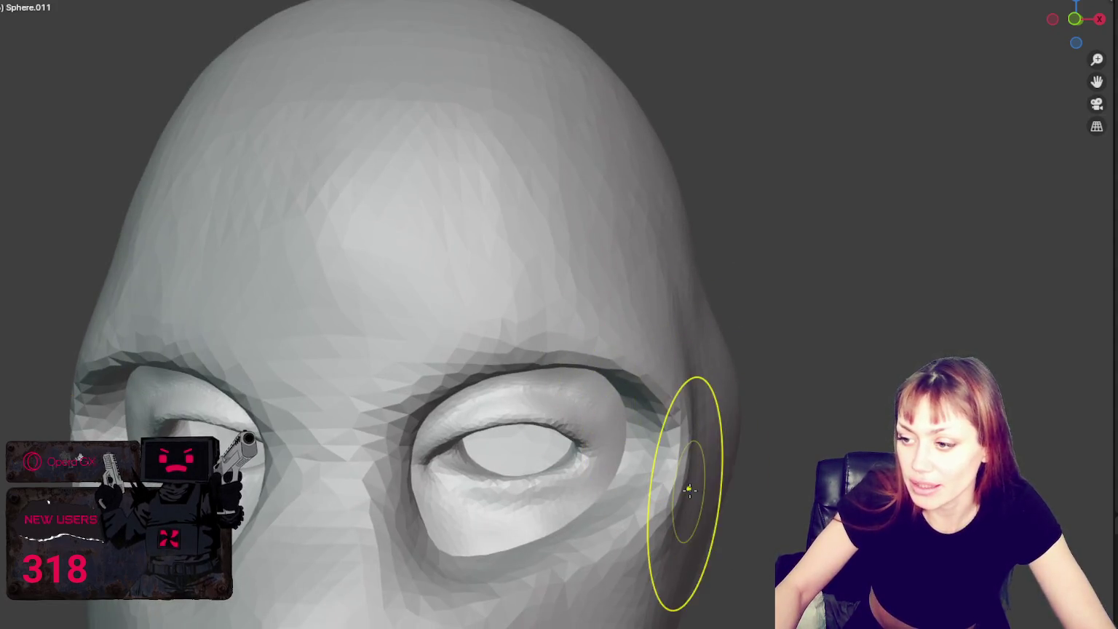
Step: Reshape the outer rims of both eye sockets from a frontal view
middle_click_drag(644, 470, 590, 486)
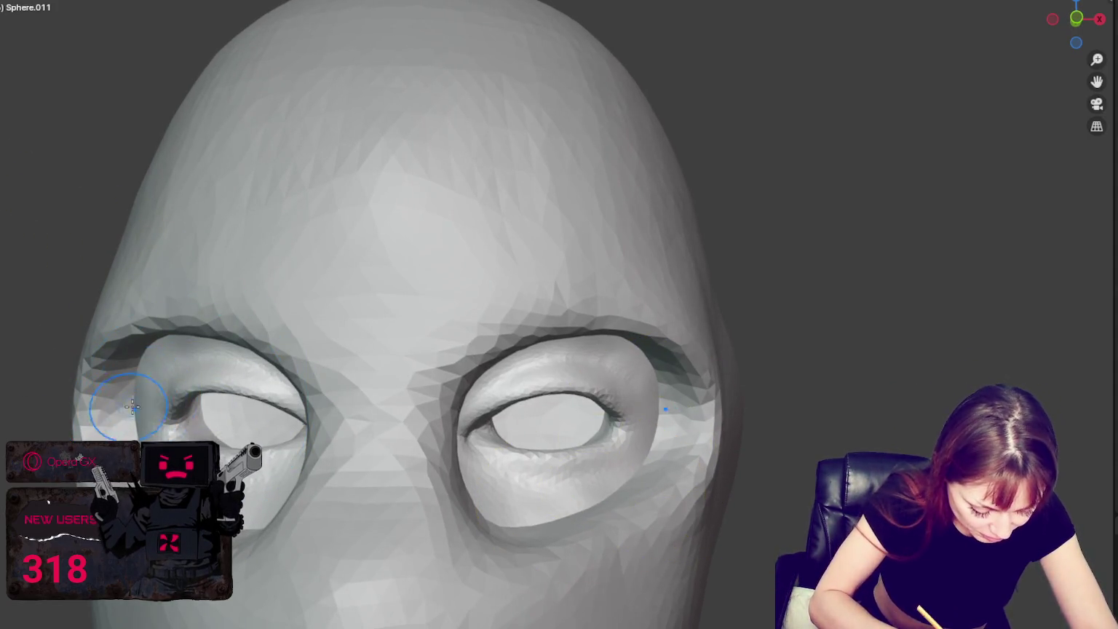
mouse_move(218, 386)
middle_mouse_down()
mouse_move(187, 382)
mouse_move(209, 415)
middle_mouse_up()
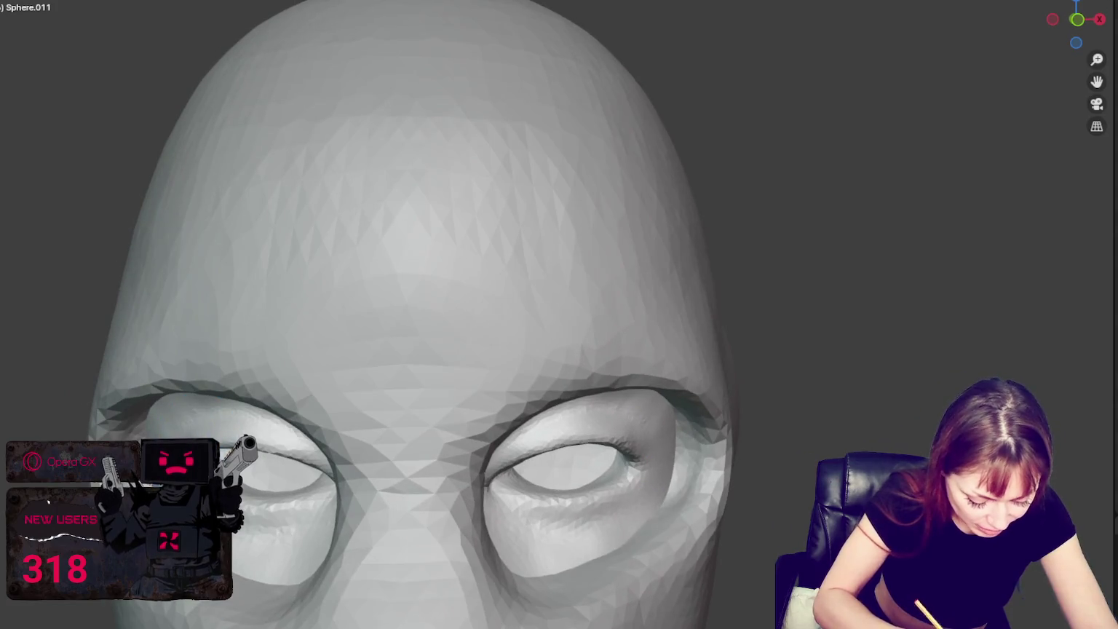
mouse_move(261, 569)
middle_mouse_down()
mouse_move(510, 457)
mouse_move(539, 344)
middle_mouse_up()
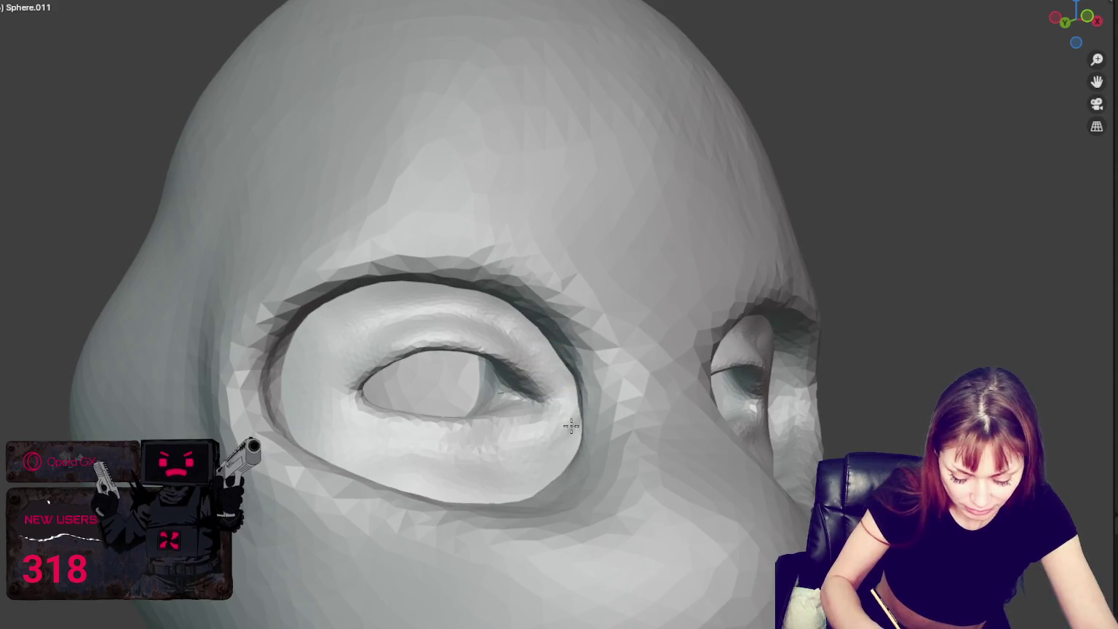
mouse_move(571, 426)
middle_mouse_down()
mouse_move(606, 387)
mouse_move(528, 206)
middle_mouse_up()
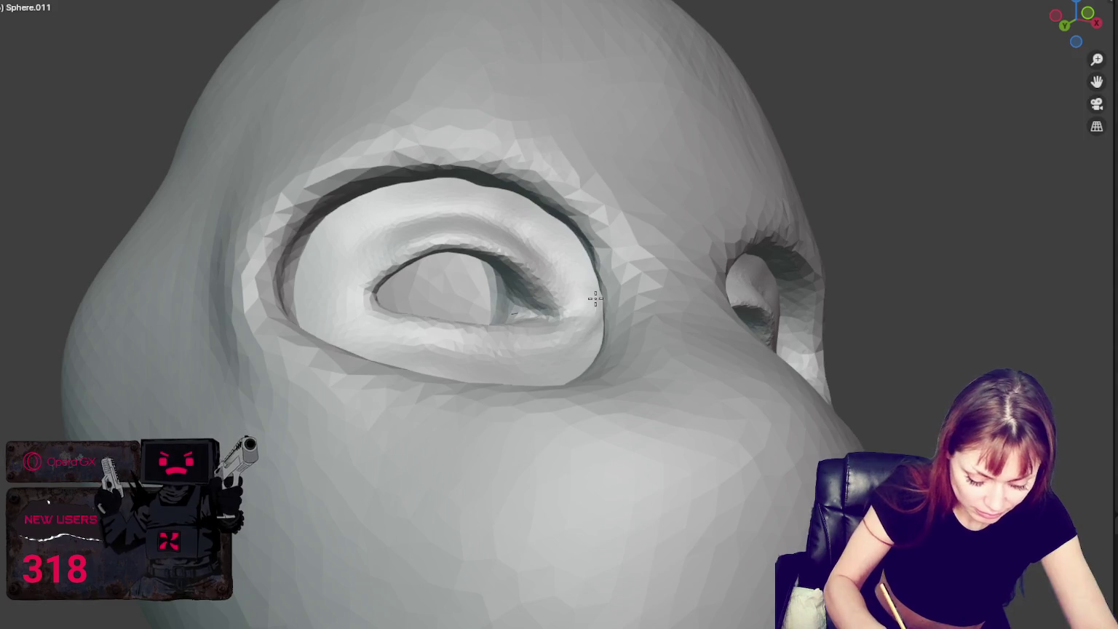
middle_click_drag(595, 298, 530, 376)
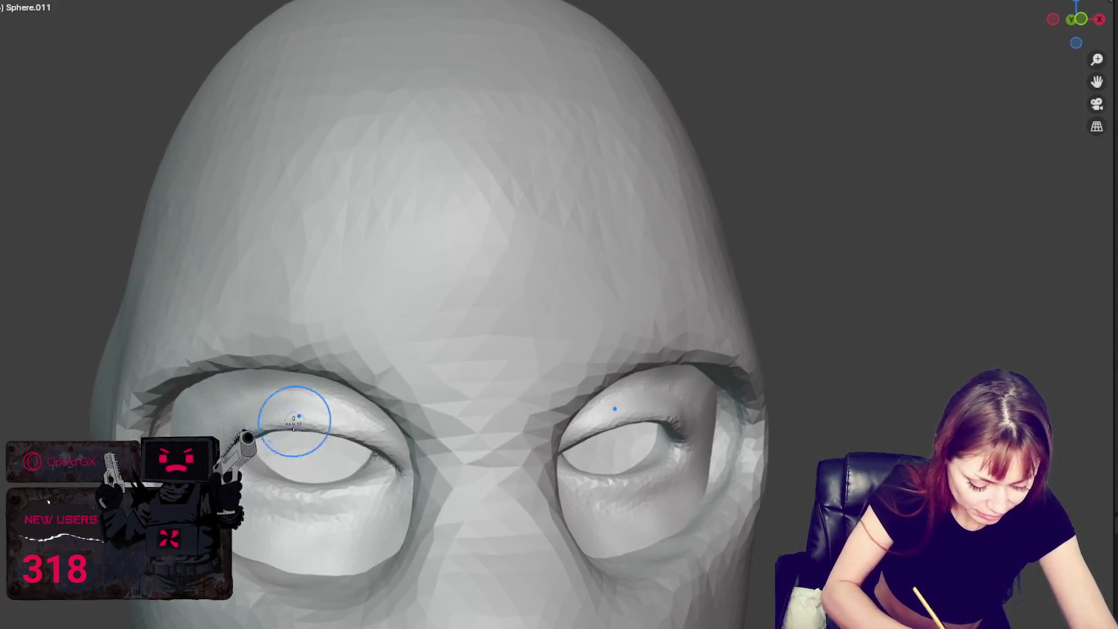
middle_click_drag(294, 422, 345, 345)
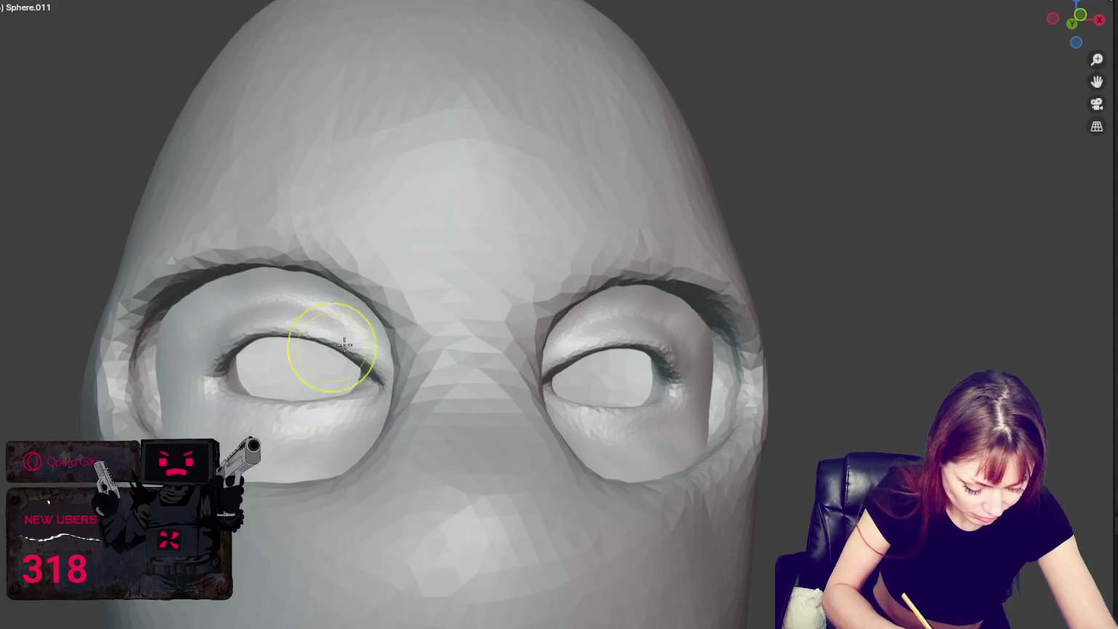
mouse_move(138, 422)
left_mouse_down()
mouse_move(164, 313)
mouse_move(146, 393)
mouse_move(159, 436)
left_mouse_up()
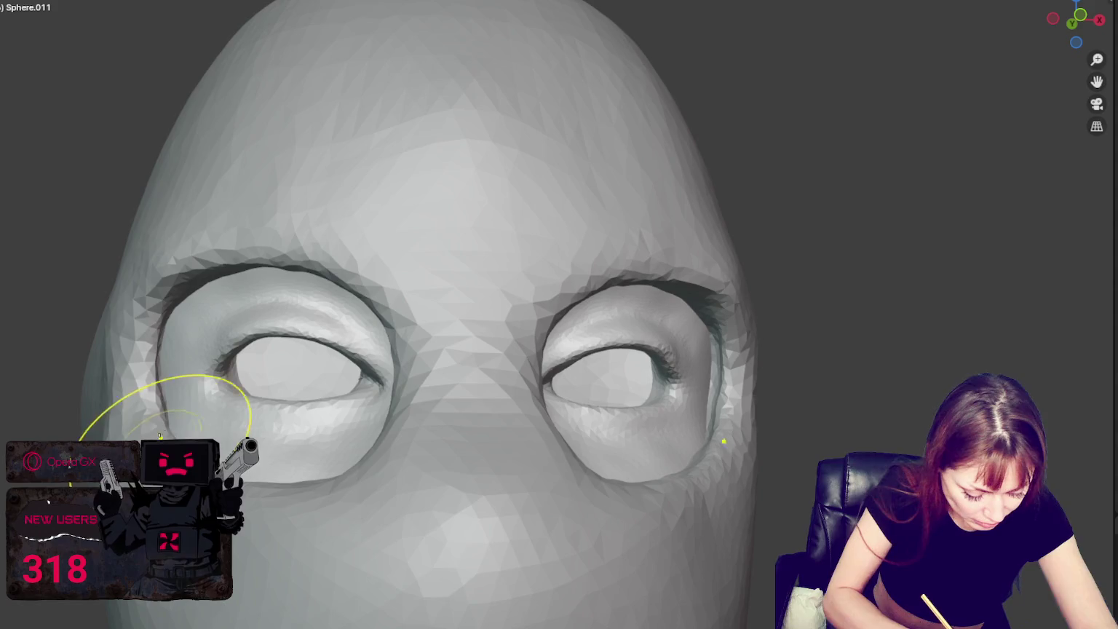
Step: Widen and smooth the inner eye sockets and the area between the eyes
middle_click_drag(112, 349, 174, 411)
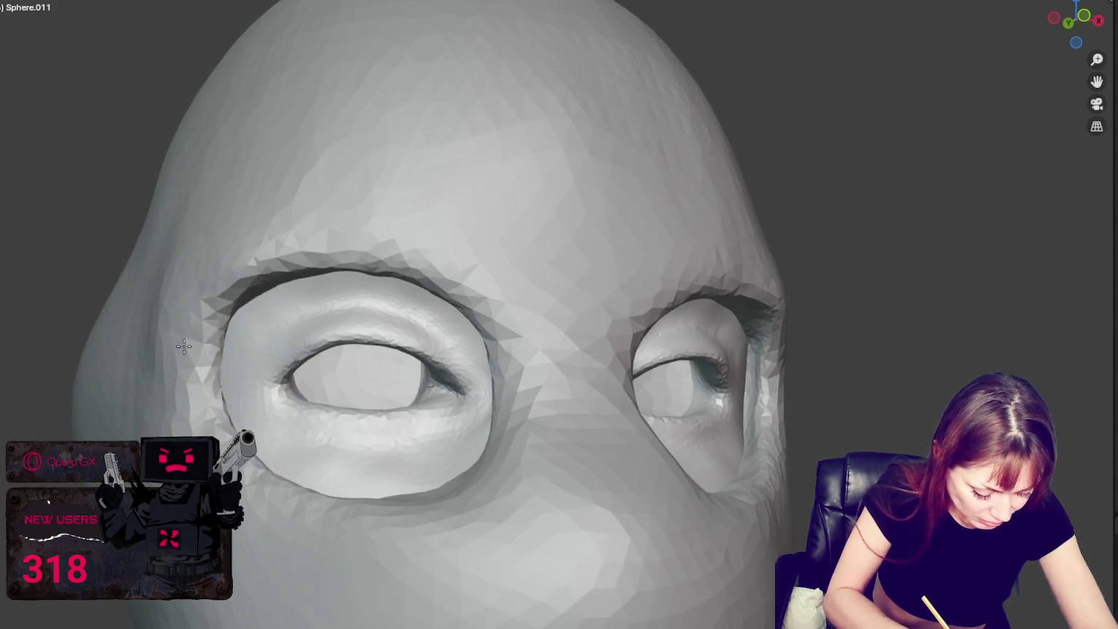
mouse_move(295, 220)
middle_mouse_down()
mouse_move(188, 297)
mouse_move(250, 267)
mouse_move(230, 206)
mouse_move(204, 182)
mouse_move(307, 182)
middle_mouse_up()
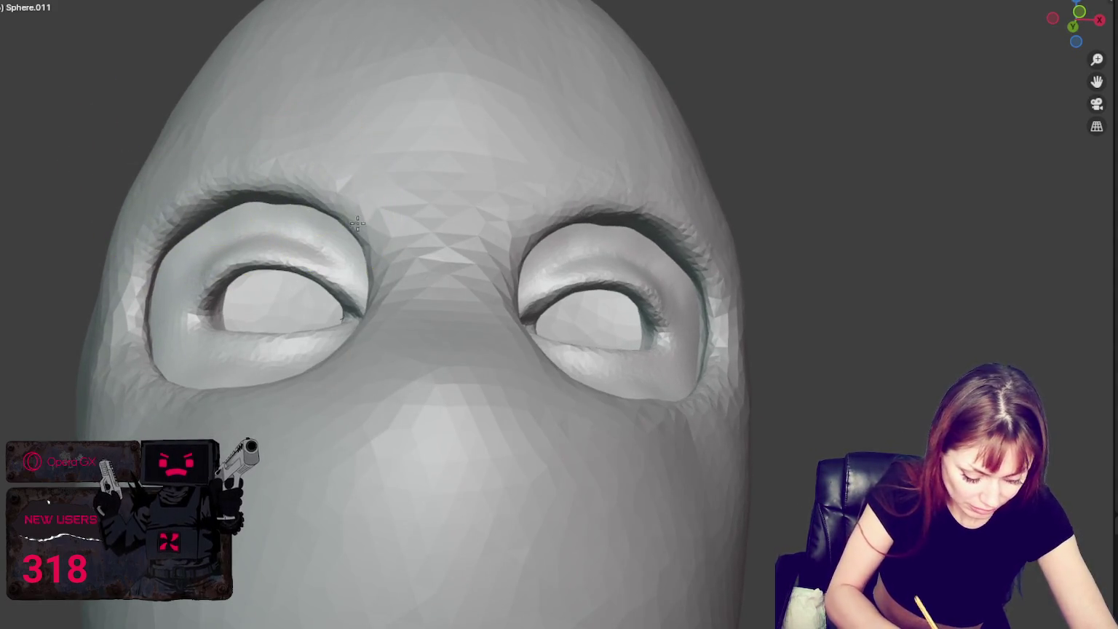
middle_click_drag(357, 223, 473, 382)
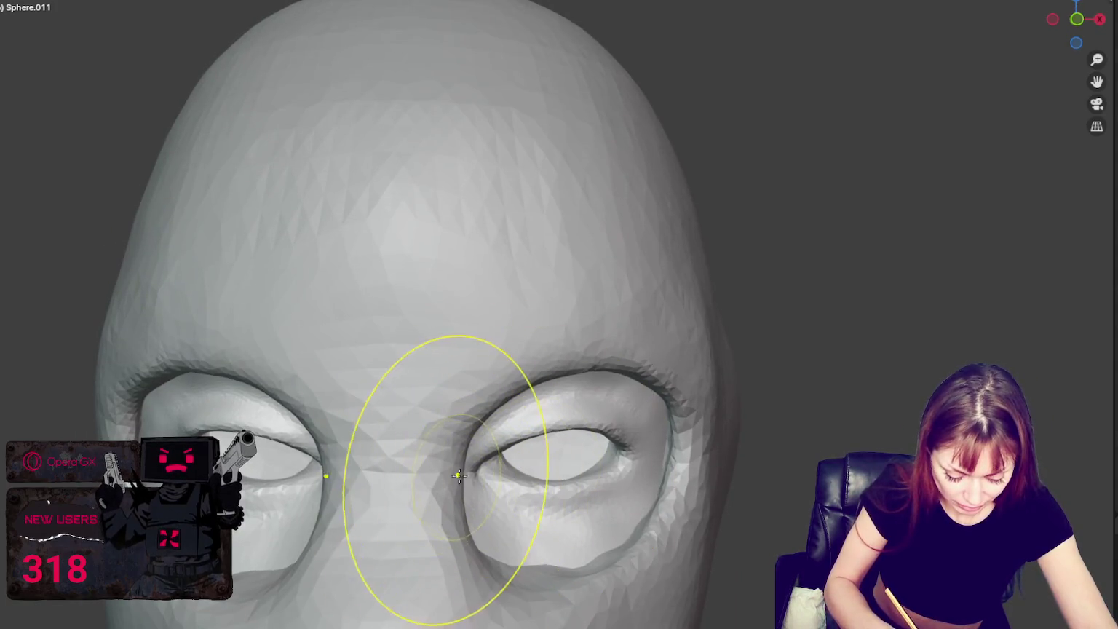
mouse_move(458, 475)
left_mouse_down()
mouse_move(407, 449)
mouse_move(432, 515)
mouse_move(463, 499)
left_mouse_up()
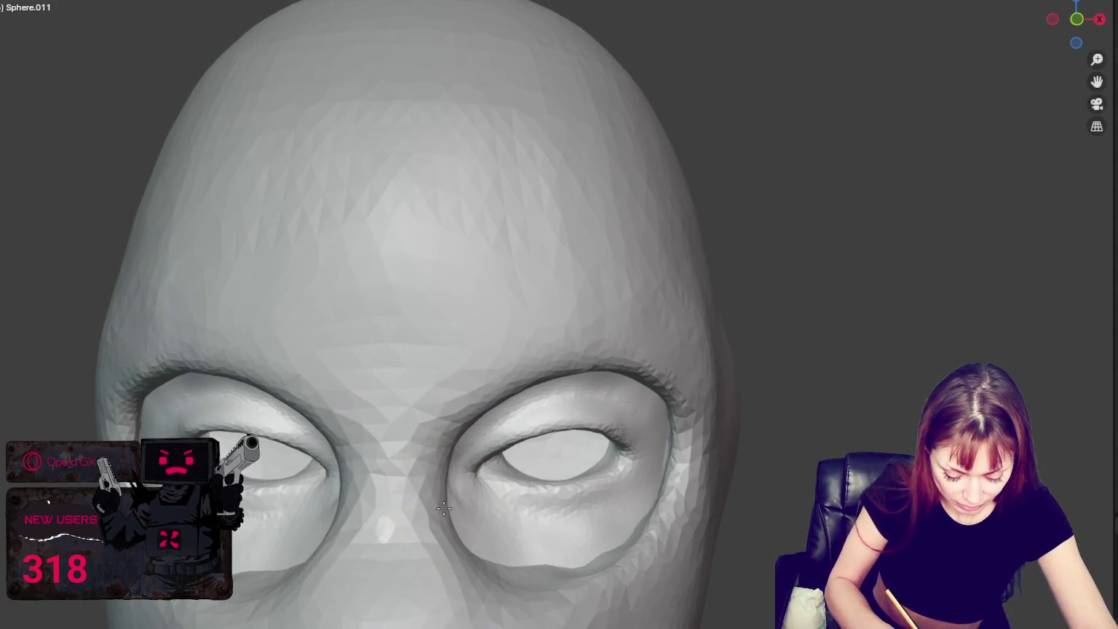
middle_click_drag(463, 499, 764, 408)
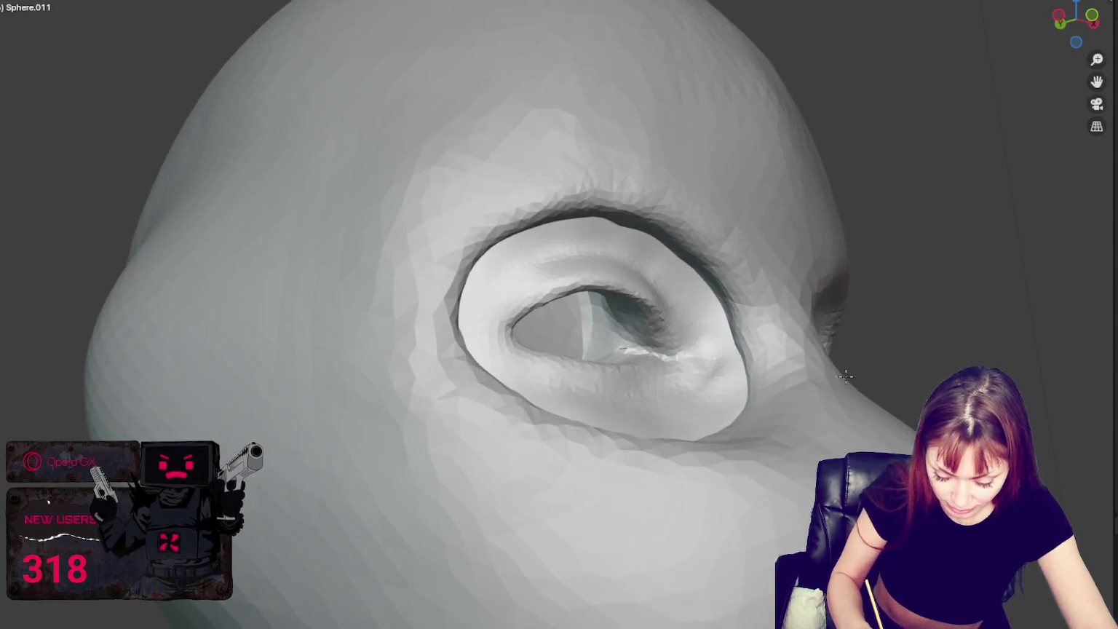
Step: Deepen the upper inner part of the right eye socket
middle_click_drag(832, 375, 723, 374)
middle_click_drag(634, 452, 704, 444)
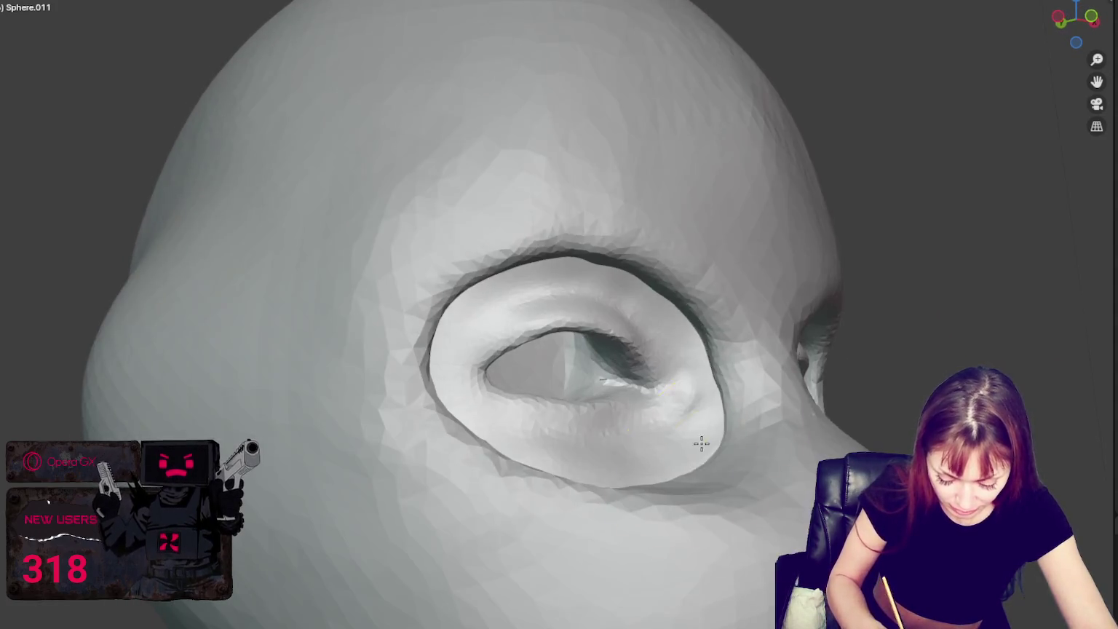
middle_click_drag(831, 415, 757, 407)
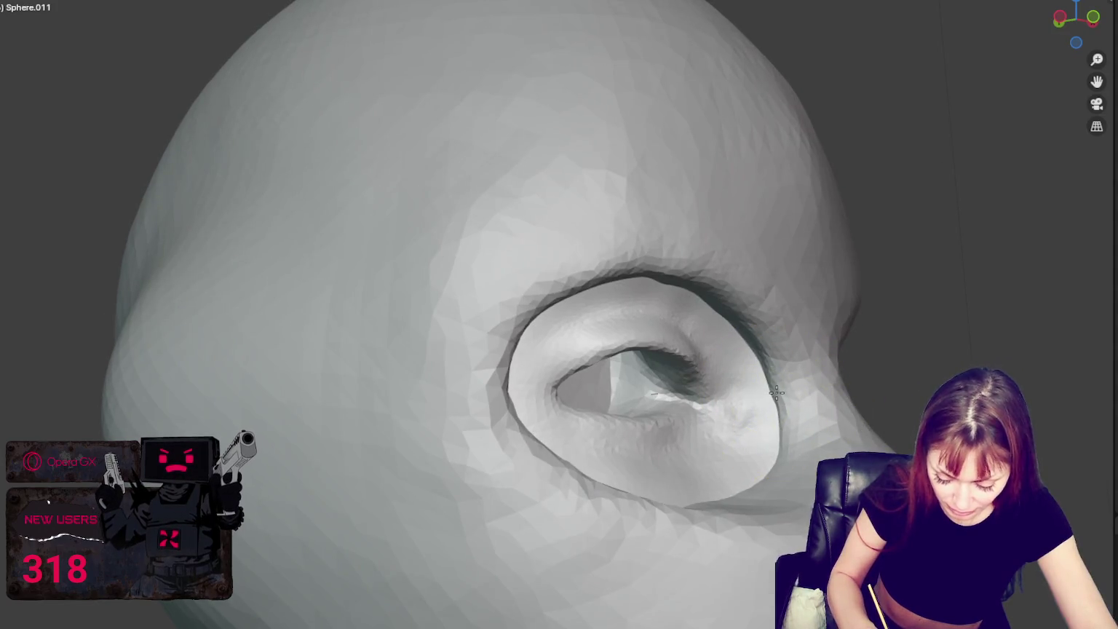
left_click_drag(773, 388, 715, 326)
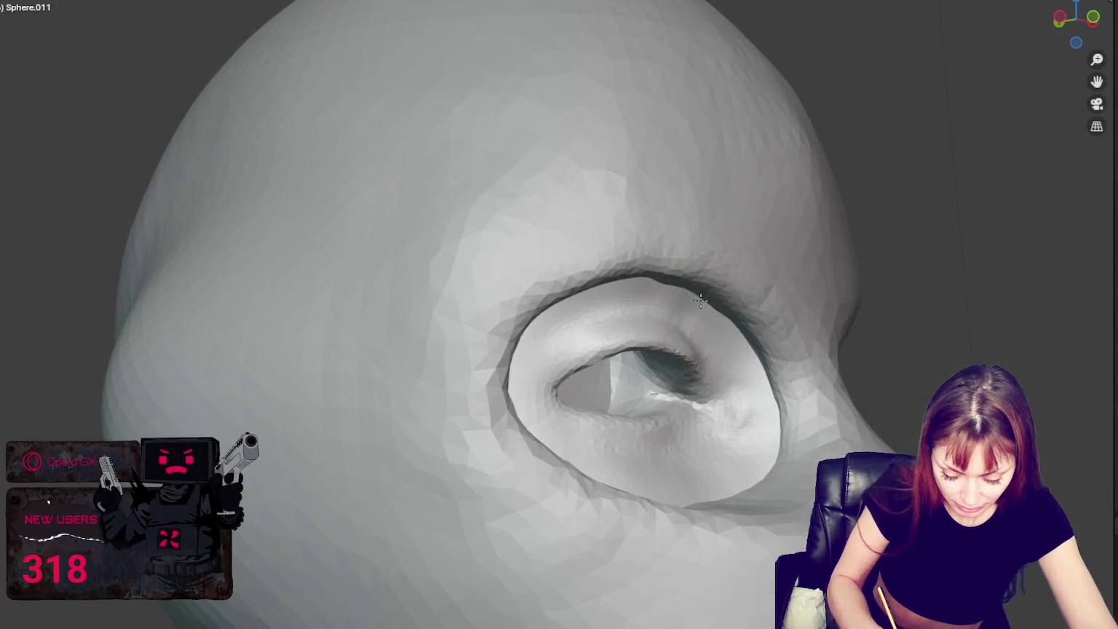
middle_click_drag(824, 349, 761, 361)
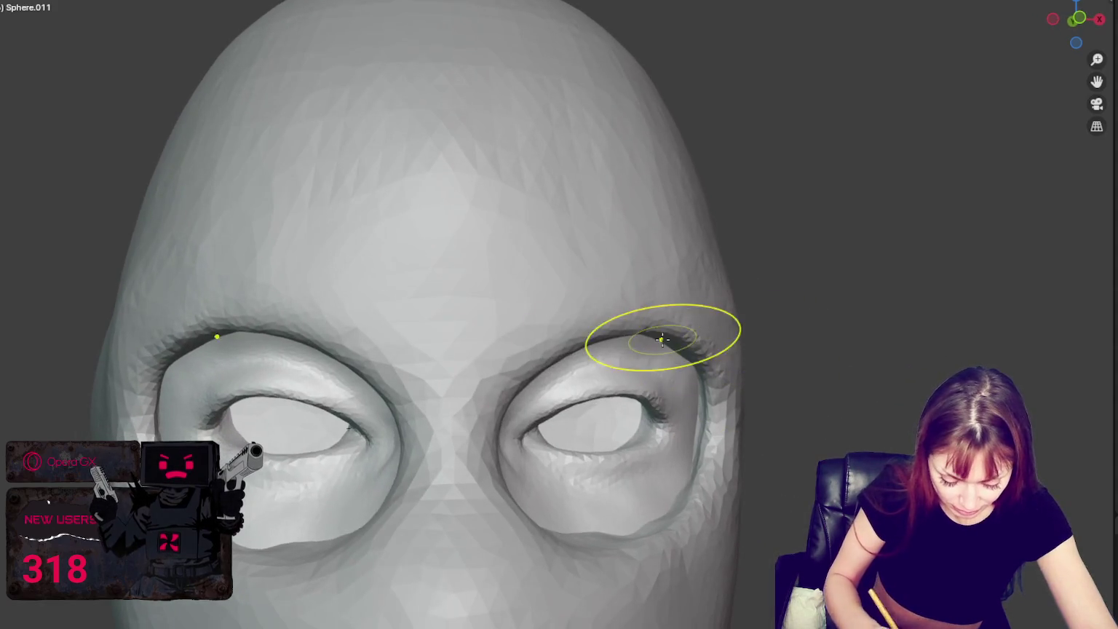
Step: Enlarge the brush and symmetrically reshape the eye-hole rim near the outer corner
key("bracketright")
key("bracketright")
key("bracketright")
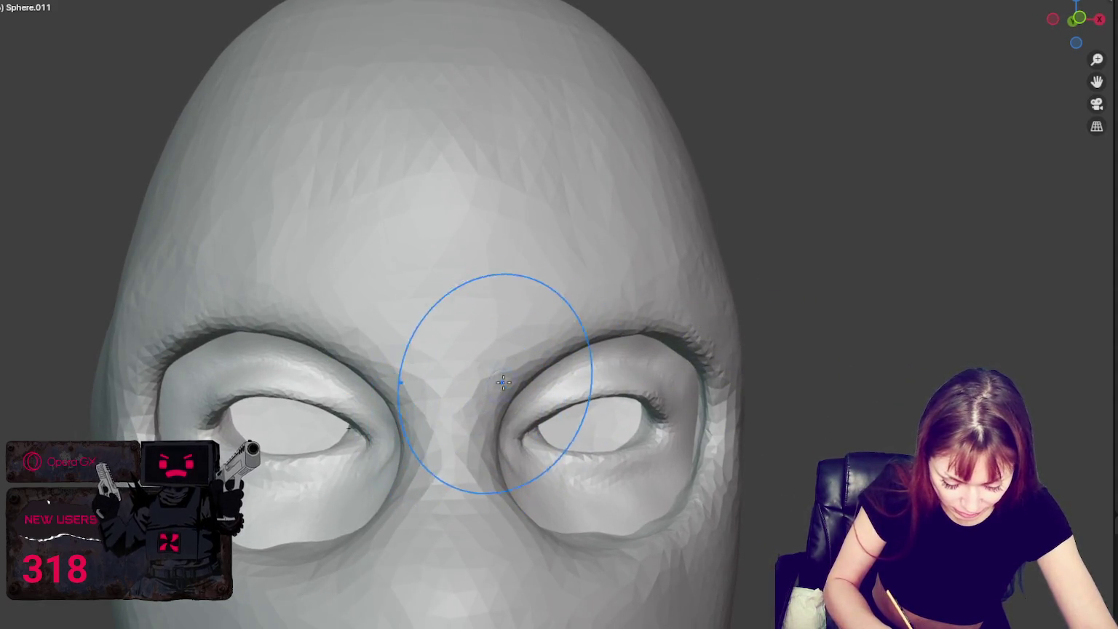
middle_click_drag(674, 306, 588, 349)
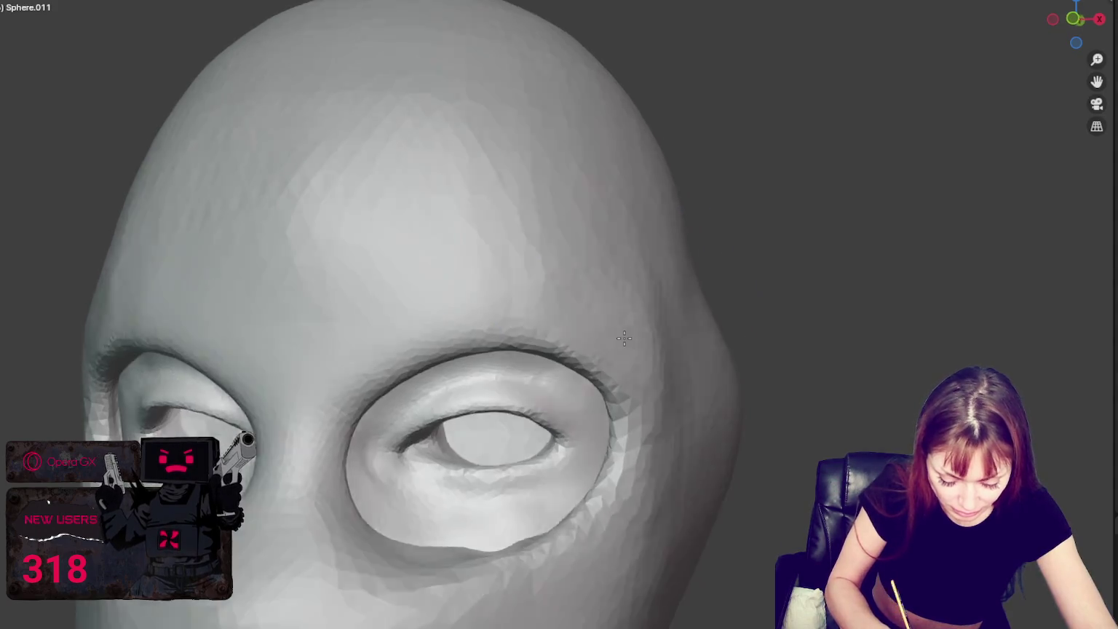
middle_click_drag(604, 440, 579, 417)
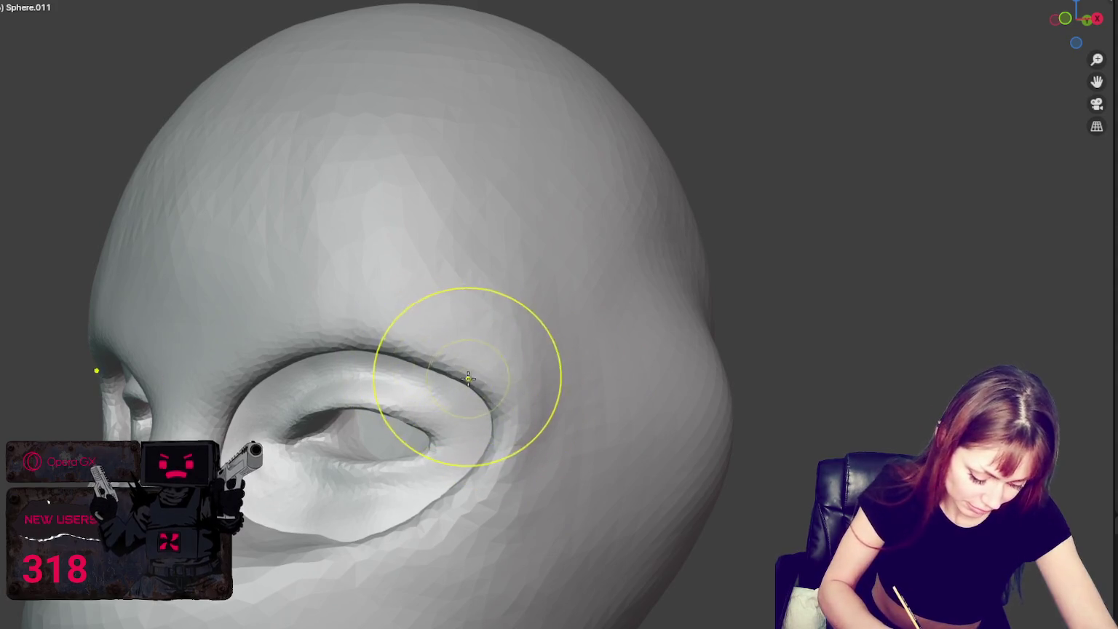
middle_click_drag(511, 424, 507, 457)
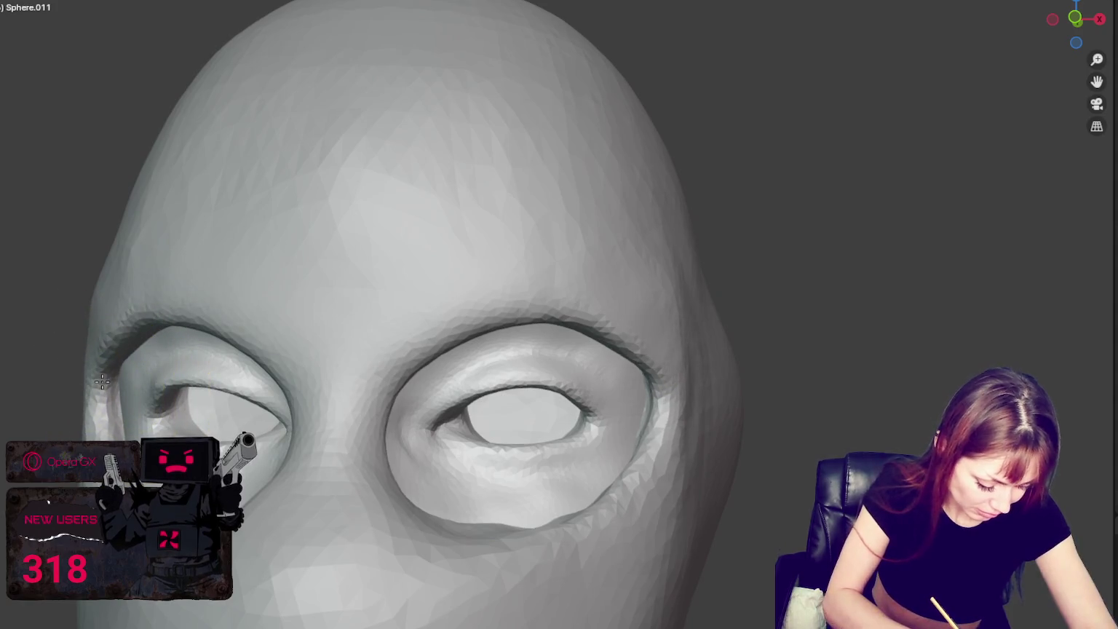
left_click_drag(102, 381, 104, 311)
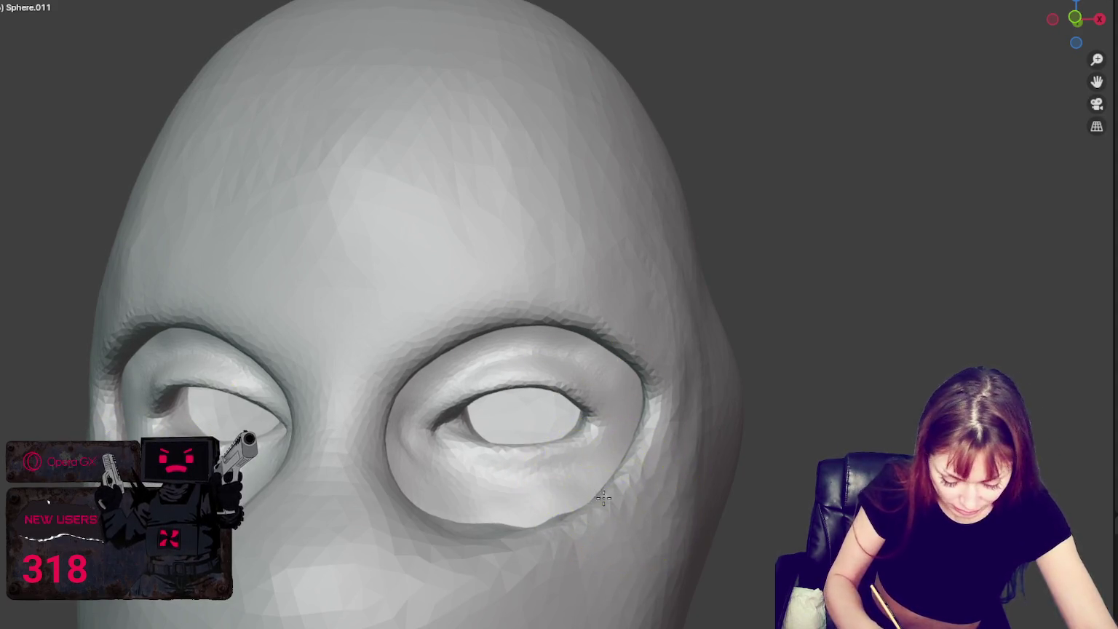
mouse_move(599, 491)
middle_mouse_down()
mouse_move(608, 569)
mouse_move(668, 414)
middle_mouse_up()
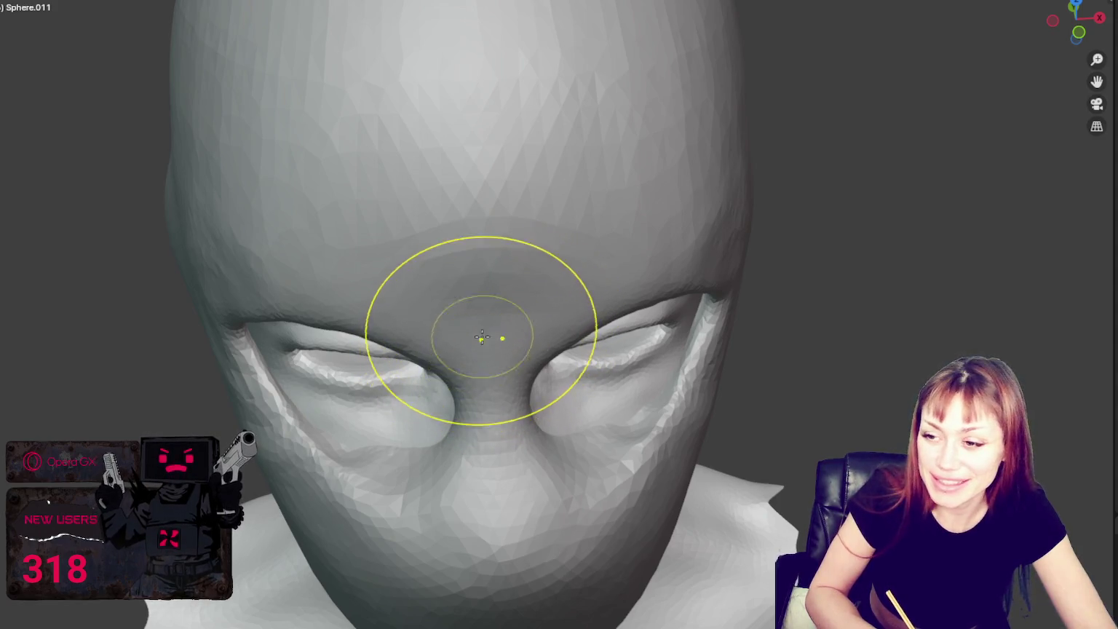
Step: Smooth the upper eyelid crease along the top rim of the left eye hole
left_click(477, 336)
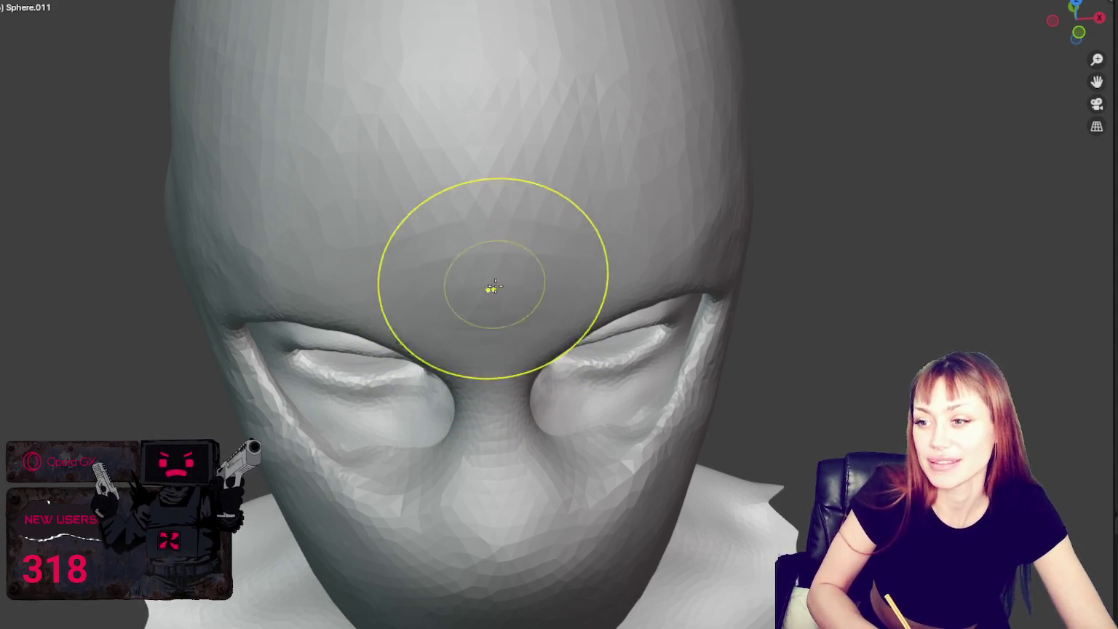
middle_click_drag(492, 292, 507, 227)
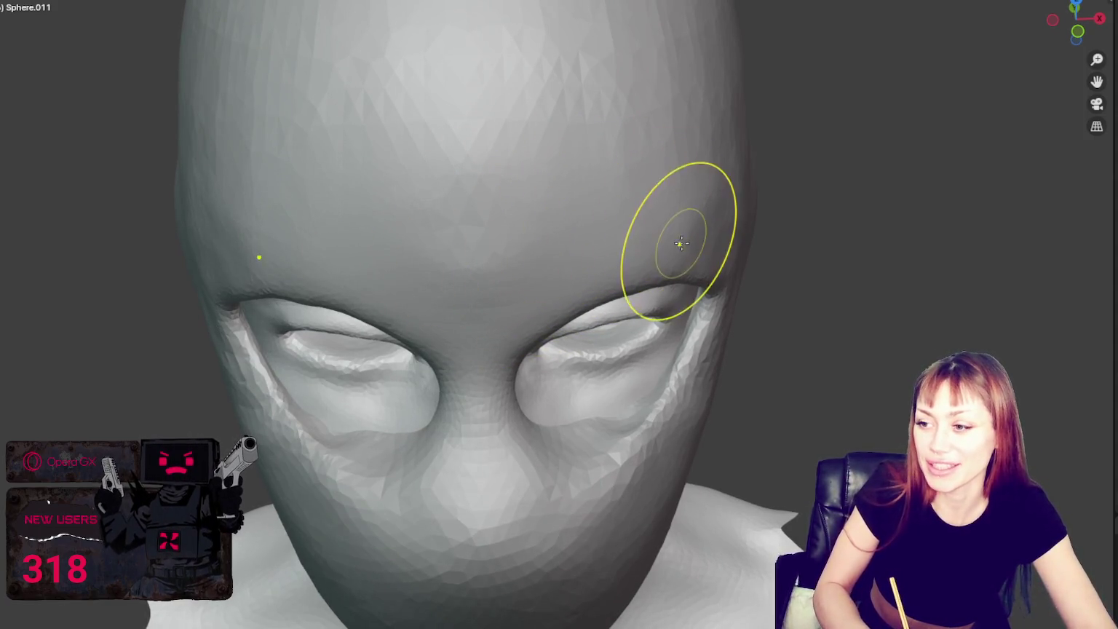
middle_click_drag(677, 247, 646, 182)
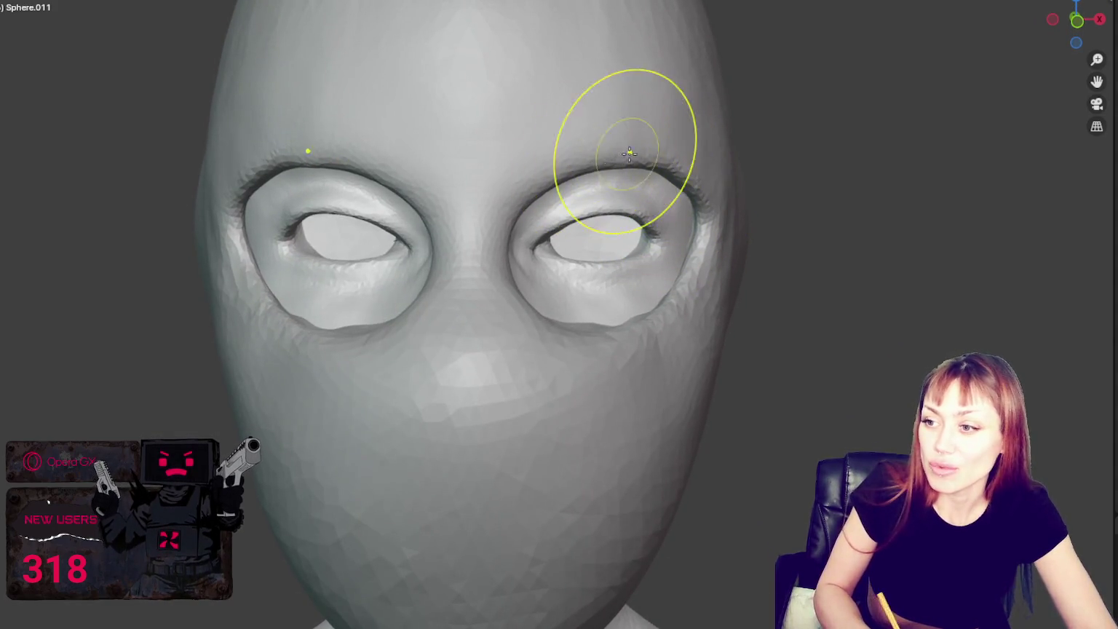
mouse_move(674, 153)
middle_mouse_down()
mouse_move(655, 171)
mouse_move(599, 180)
middle_mouse_up()
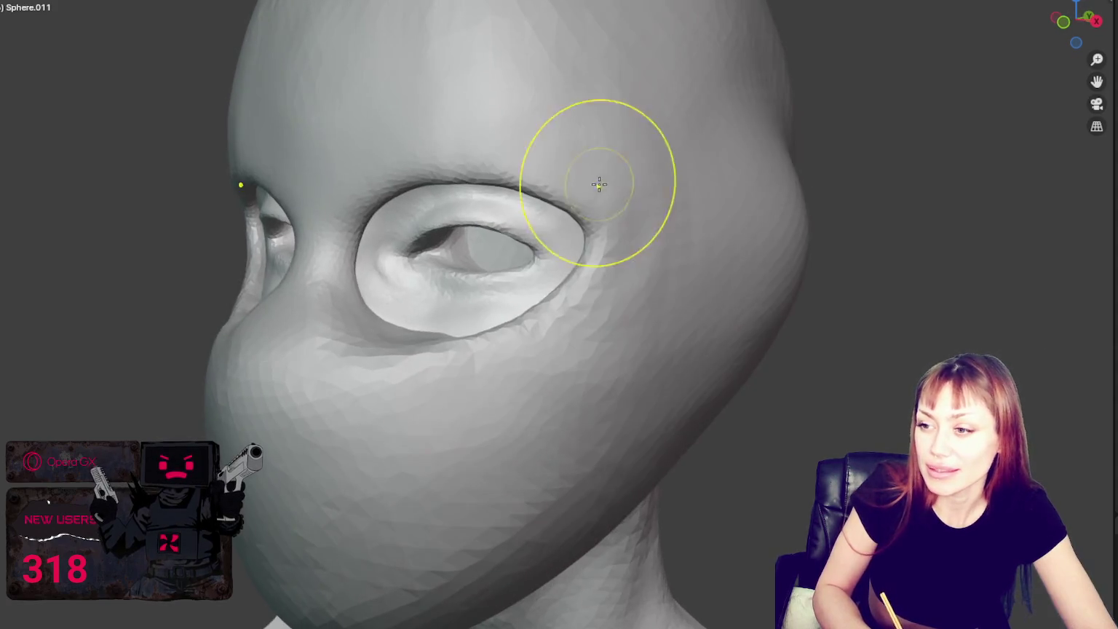
middle_click_drag(599, 218, 562, 230)
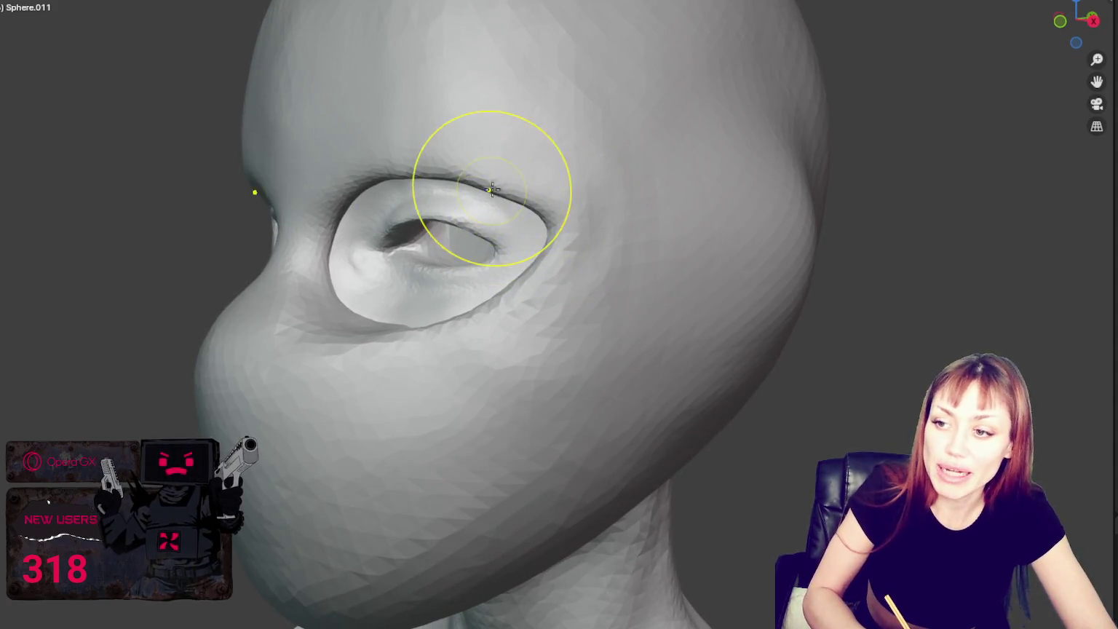
mouse_move(498, 187)
left_mouse_down()
mouse_move(424, 175)
mouse_move(369, 188)
left_mouse_up()
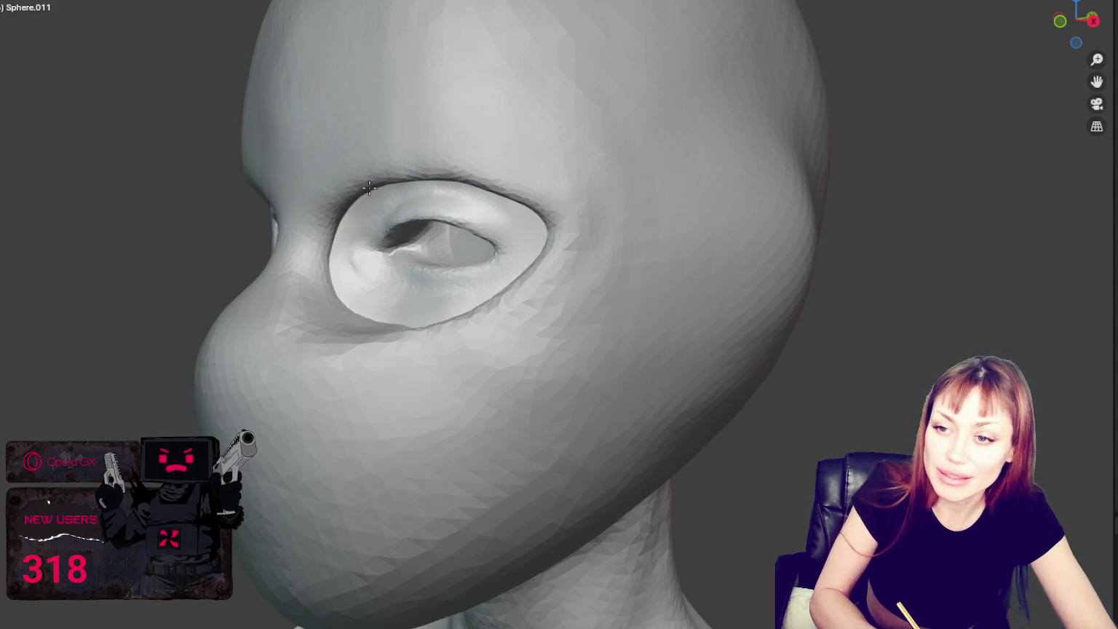
middle_click_drag(400, 176, 367, 176)
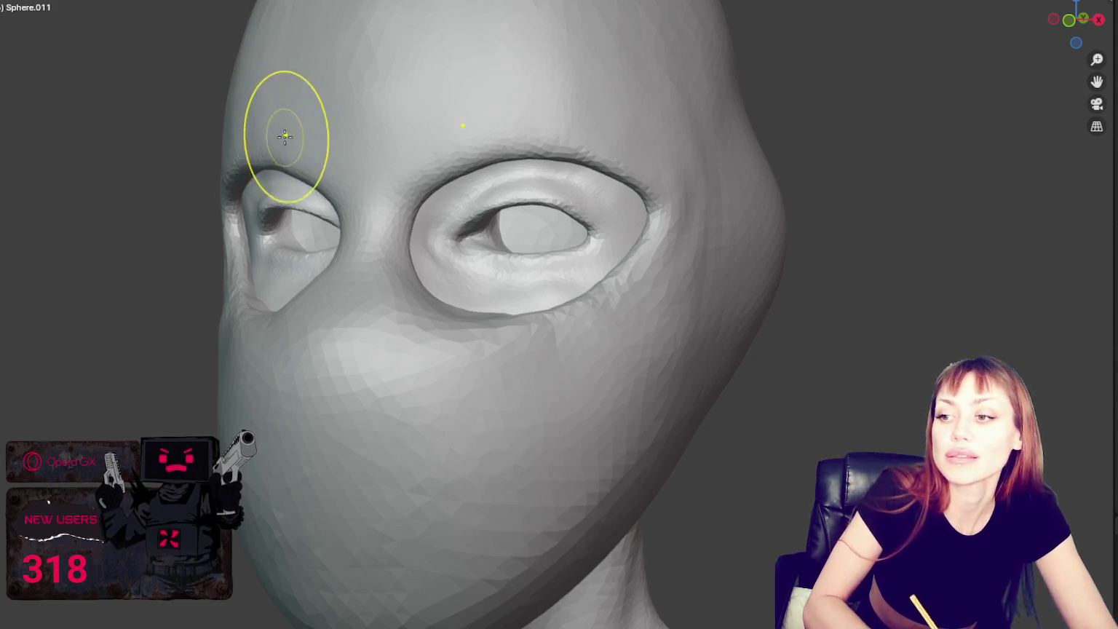
middle_click_drag(496, 284, 400, 289)
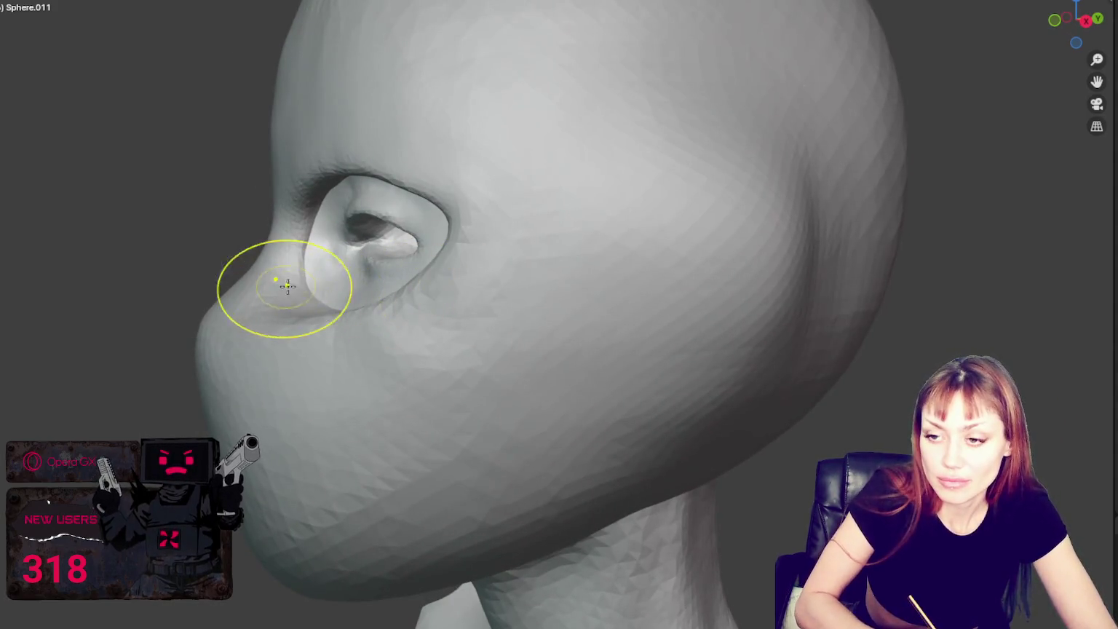
Step: Even out the lumpy bulges beneath both eye holes into soft under-eye cheeks
middle_click_drag(332, 349, 176, 291)
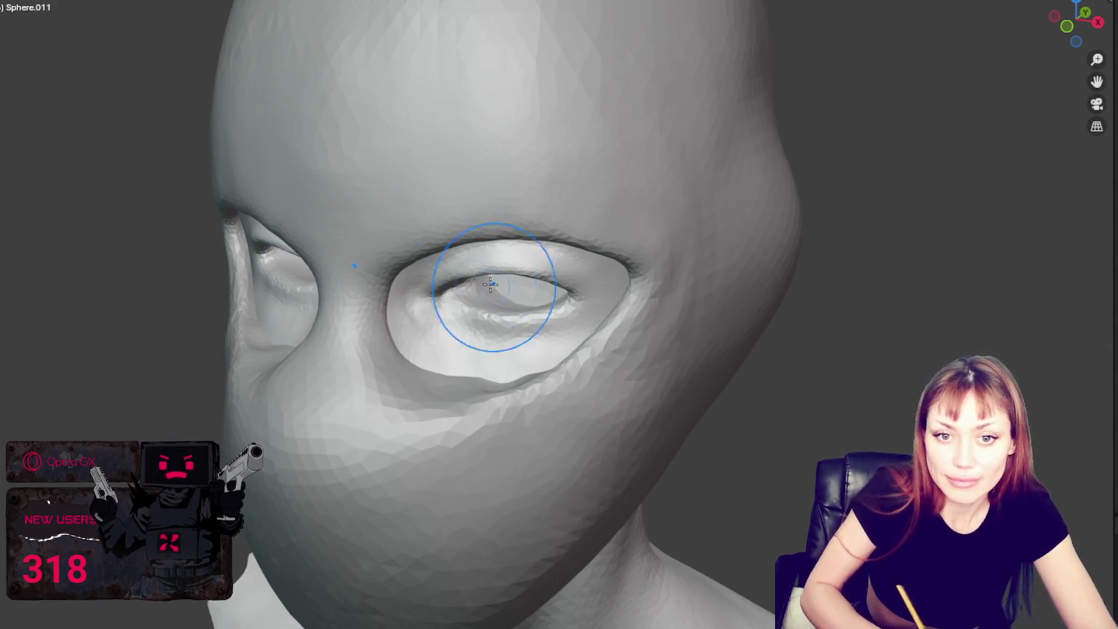
mouse_move(489, 284)
middle_mouse_down()
mouse_move(531, 396)
mouse_move(520, 391)
middle_mouse_up()
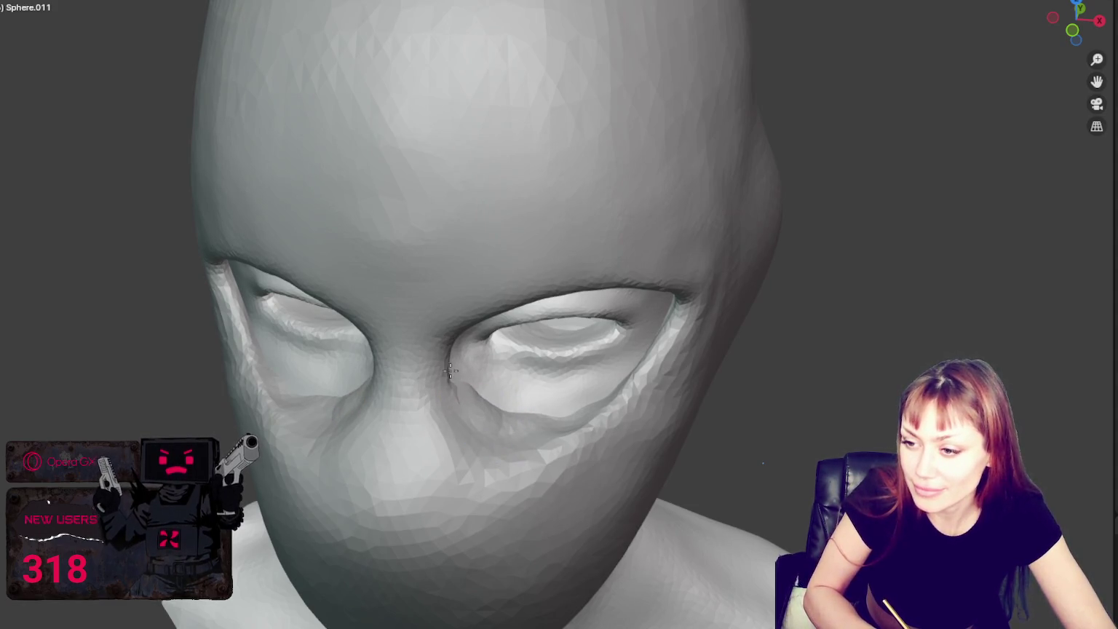
mouse_move(463, 363)
middle_mouse_down()
mouse_move(399, 342)
mouse_move(362, 311)
middle_mouse_up()
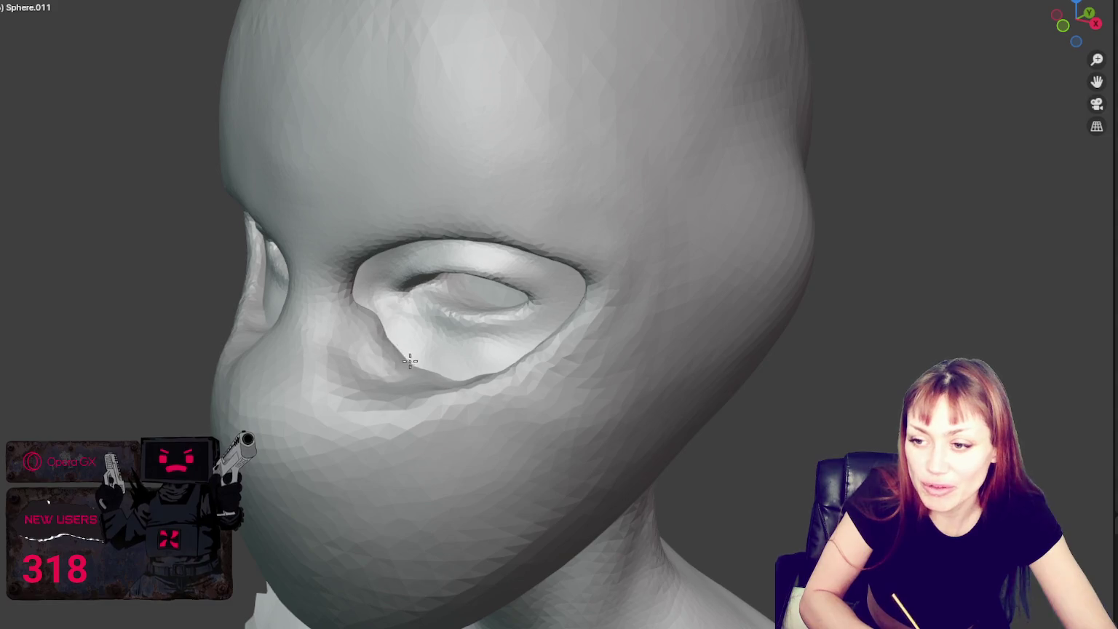
mouse_move(410, 361)
middle_mouse_down()
mouse_move(383, 384)
mouse_move(497, 374)
middle_mouse_up()
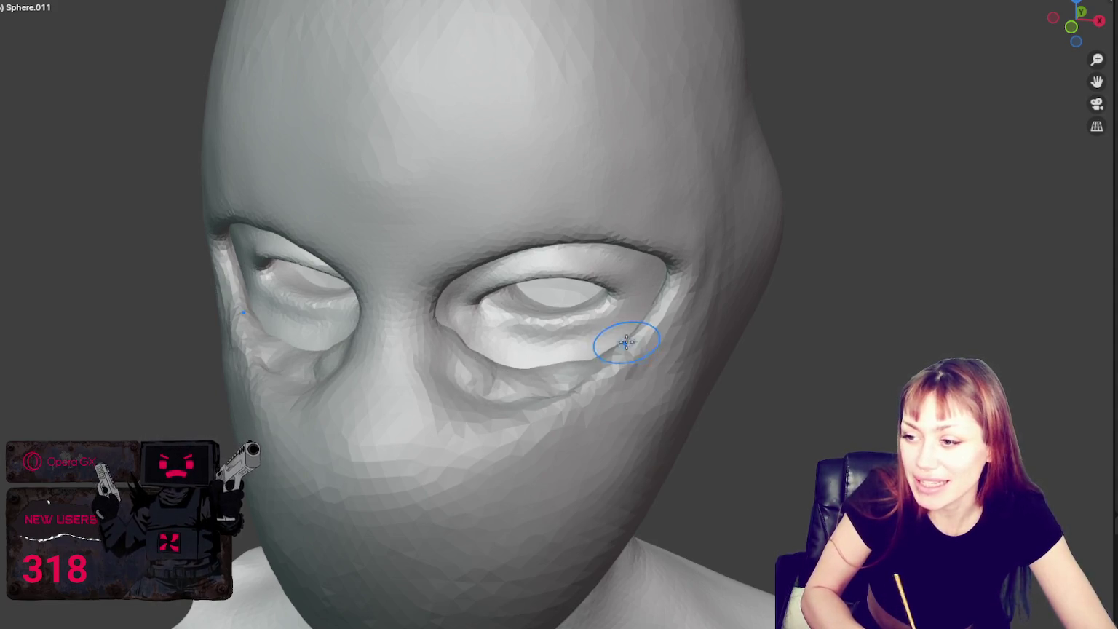
middle_click_drag(626, 342, 694, 338)
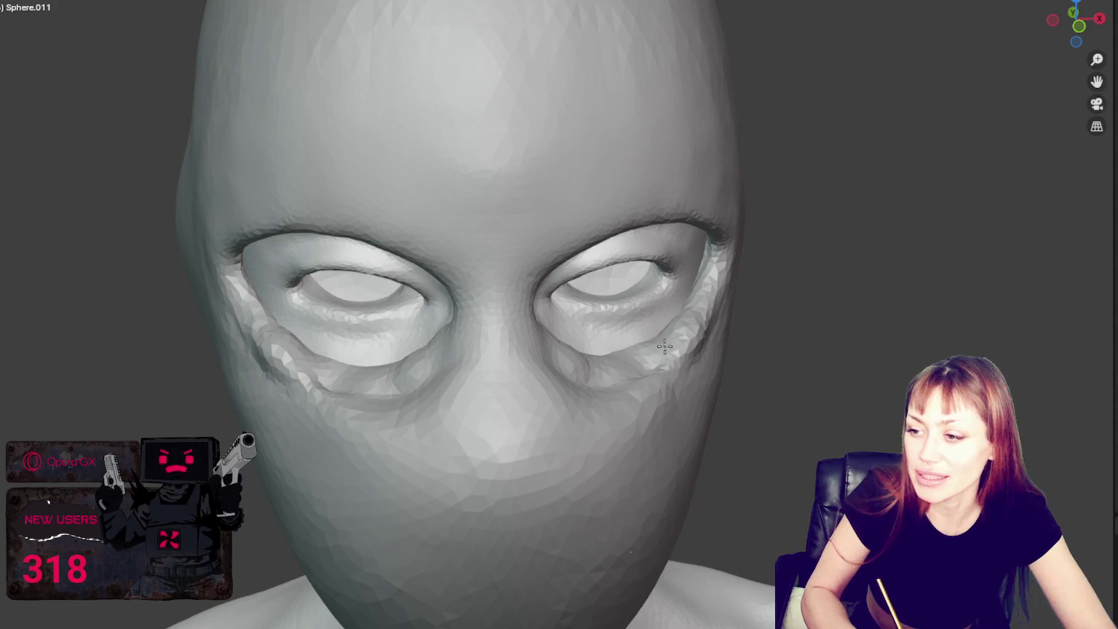
middle_click_drag(616, 360, 493, 386)
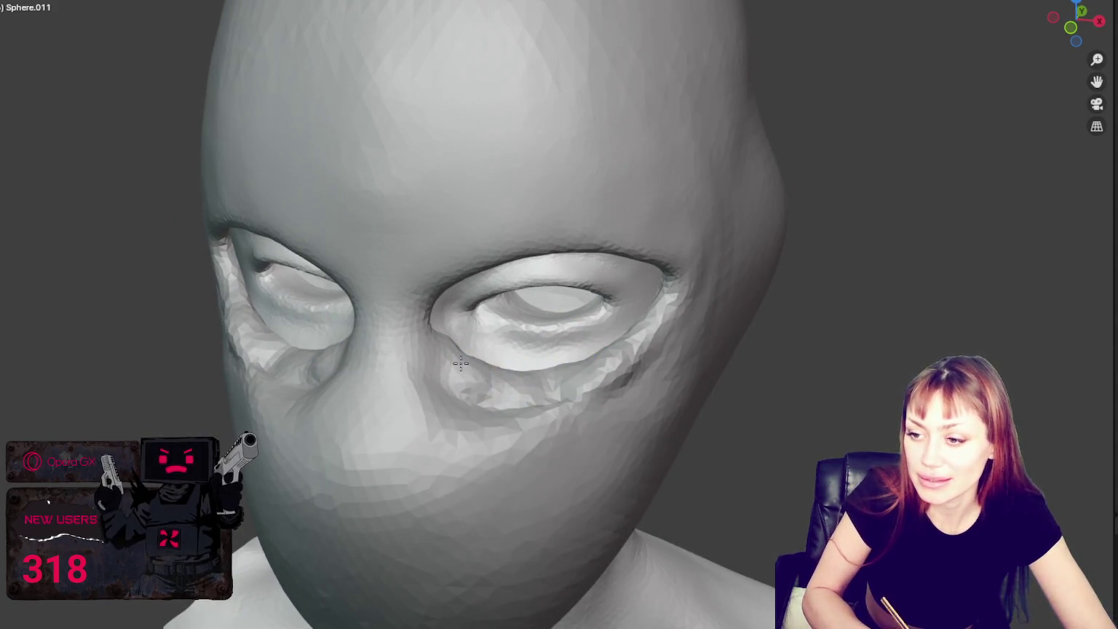
middle_click_drag(429, 331, 371, 286)
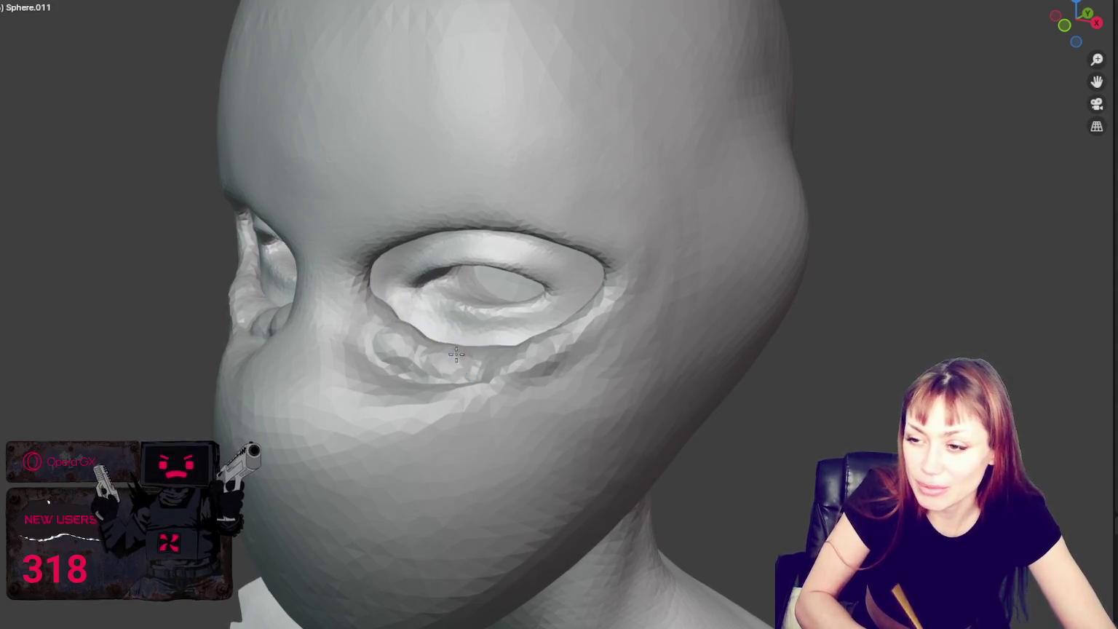
middle_click_drag(553, 321, 627, 331)
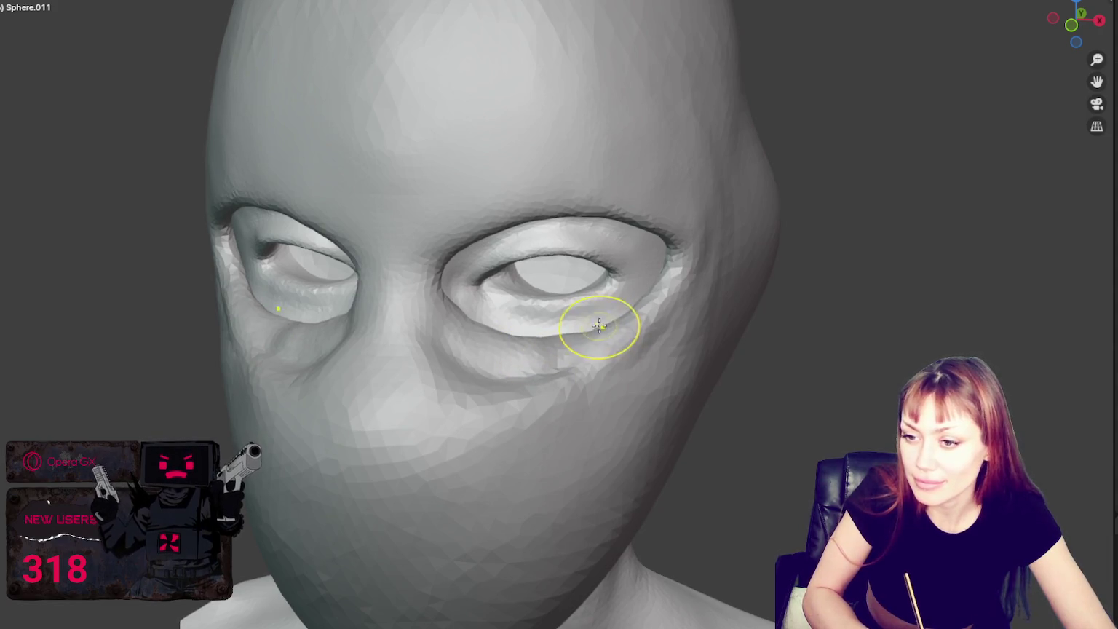
mouse_move(598, 326)
middle_mouse_down()
mouse_move(622, 308)
mouse_move(602, 354)
middle_mouse_up()
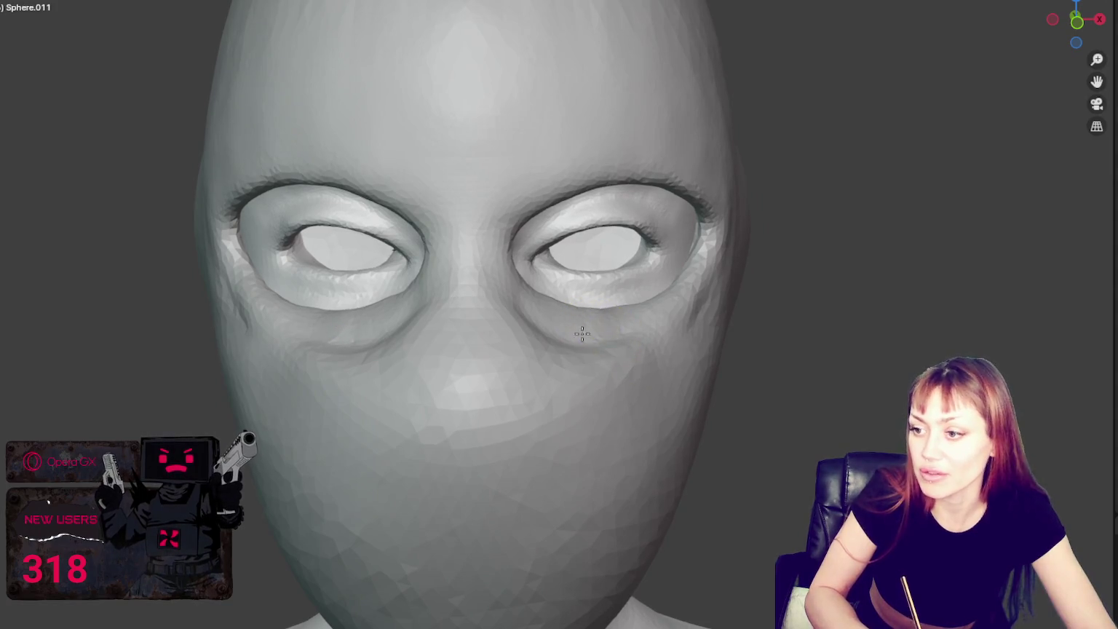
Step: Smooth the outer corner of the right eye hole and the cheek just below it
left_click_drag(605, 284, 704, 270)
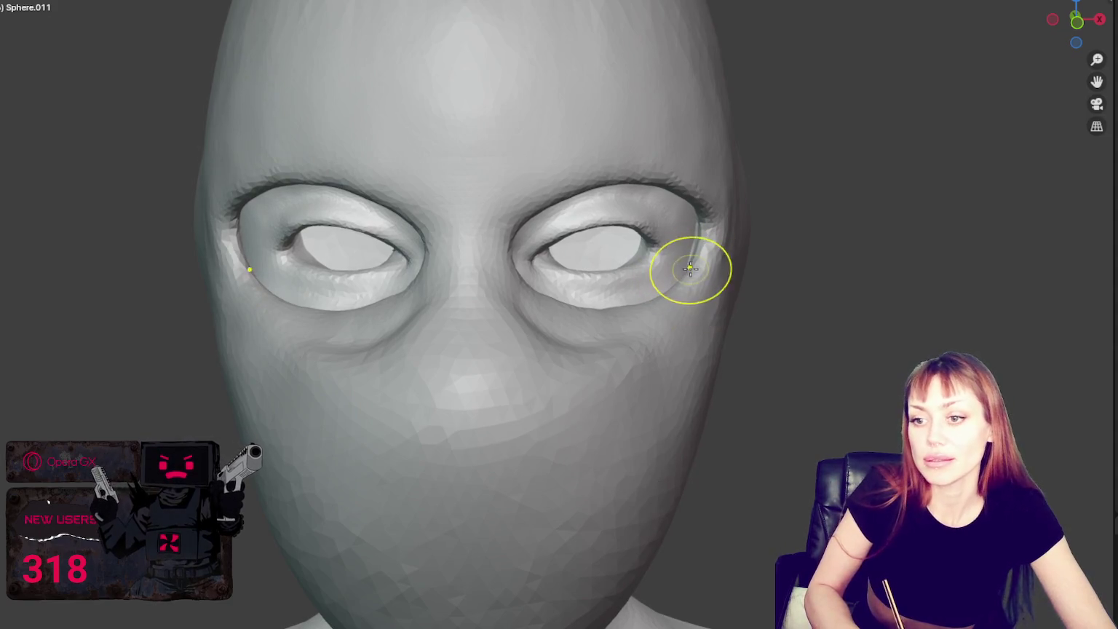
mouse_move(689, 269)
left_mouse_down()
mouse_move(735, 239)
mouse_move(700, 267)
mouse_move(725, 216)
left_mouse_up()
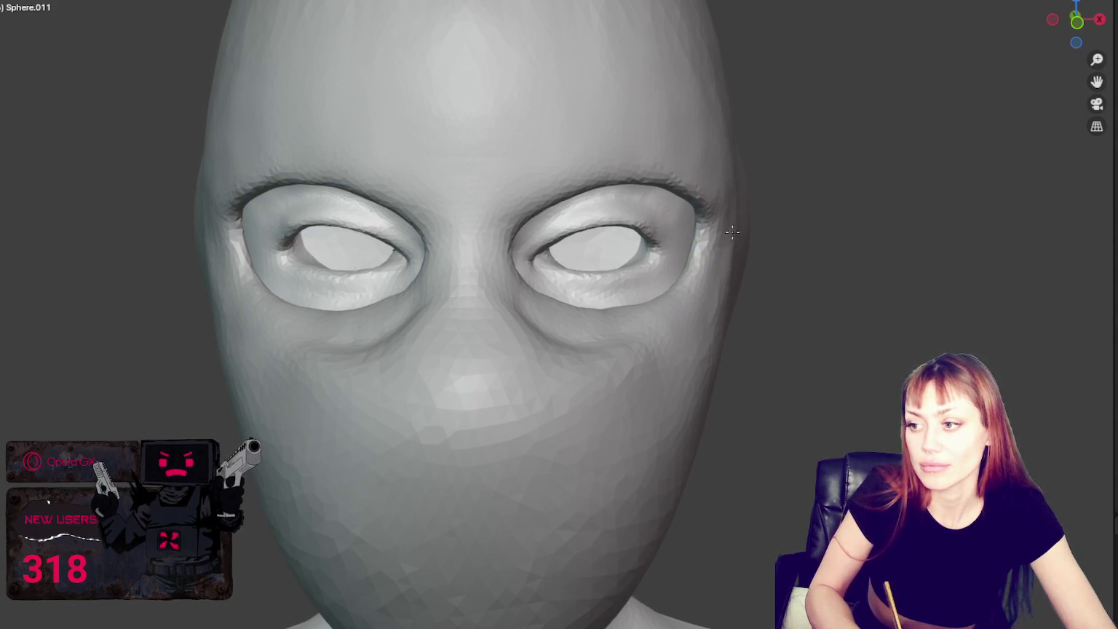
mouse_move(557, 351)
left_mouse_down()
mouse_move(537, 349)
mouse_move(518, 324)
left_mouse_up()
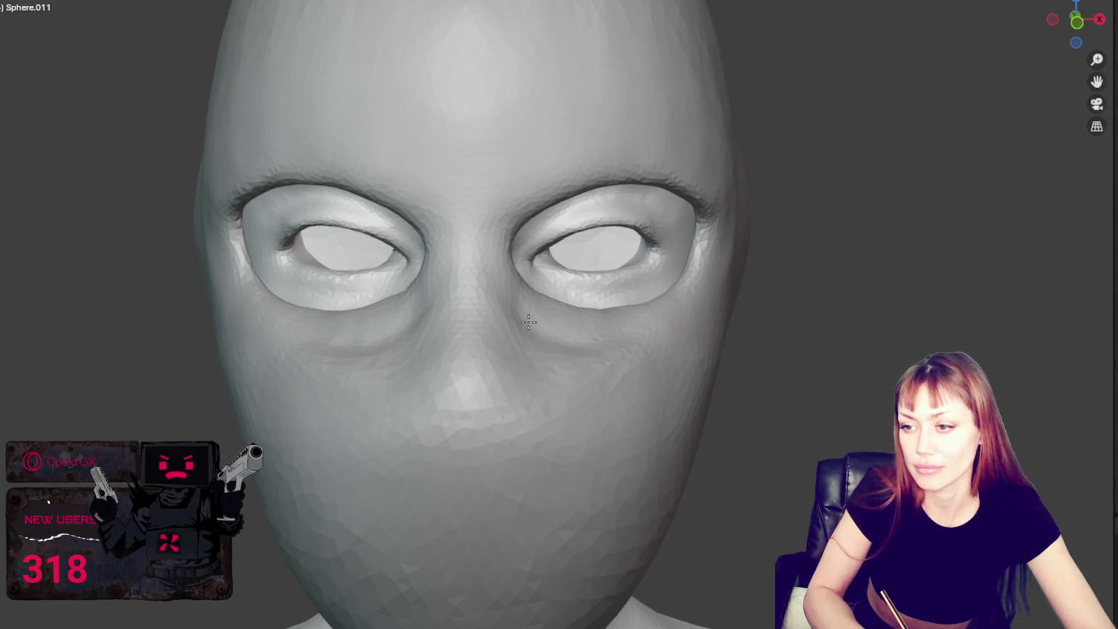
middle_click_drag(529, 319, 612, 325)
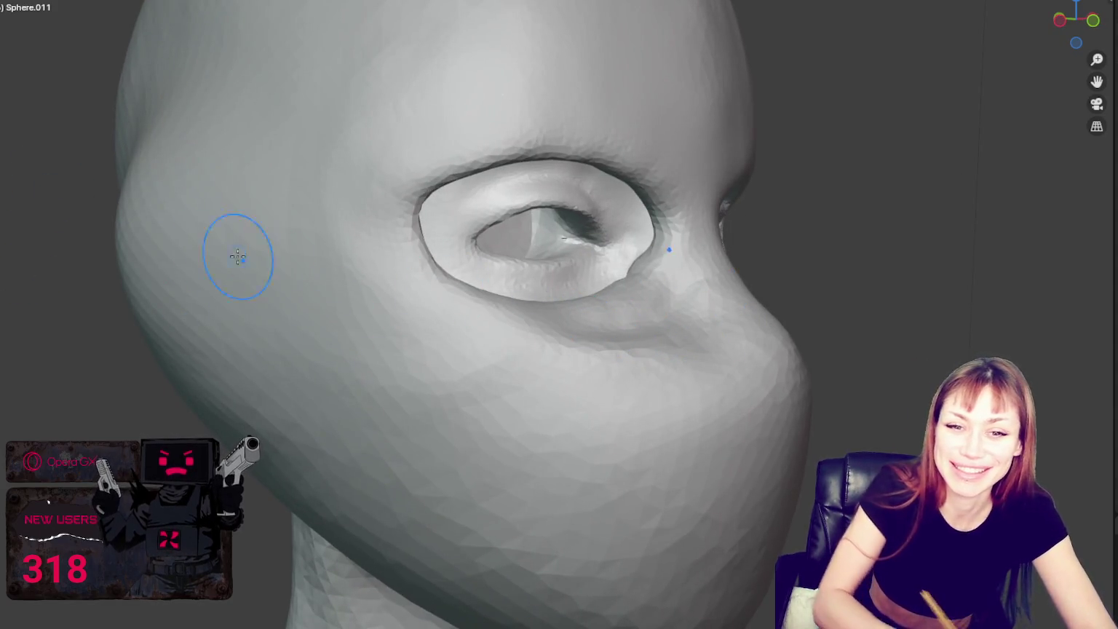
Step: Double the brush size and refine the lower eye rims and cheeks beside the nose
middle_click_drag(237, 249, 497, 359)
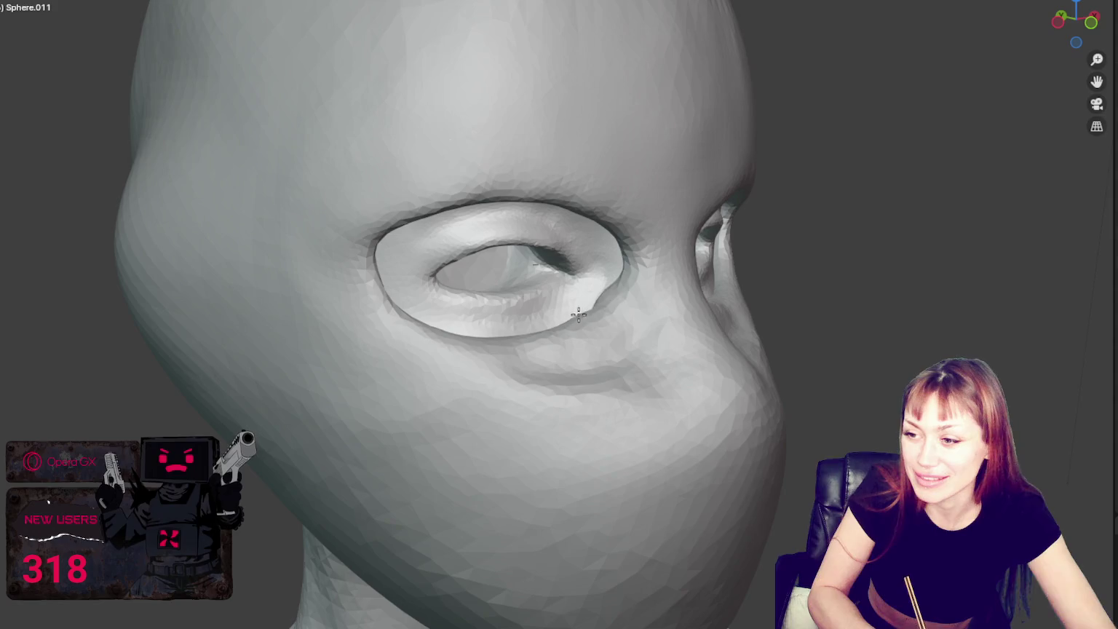
middle_click_drag(532, 341, 649, 332)
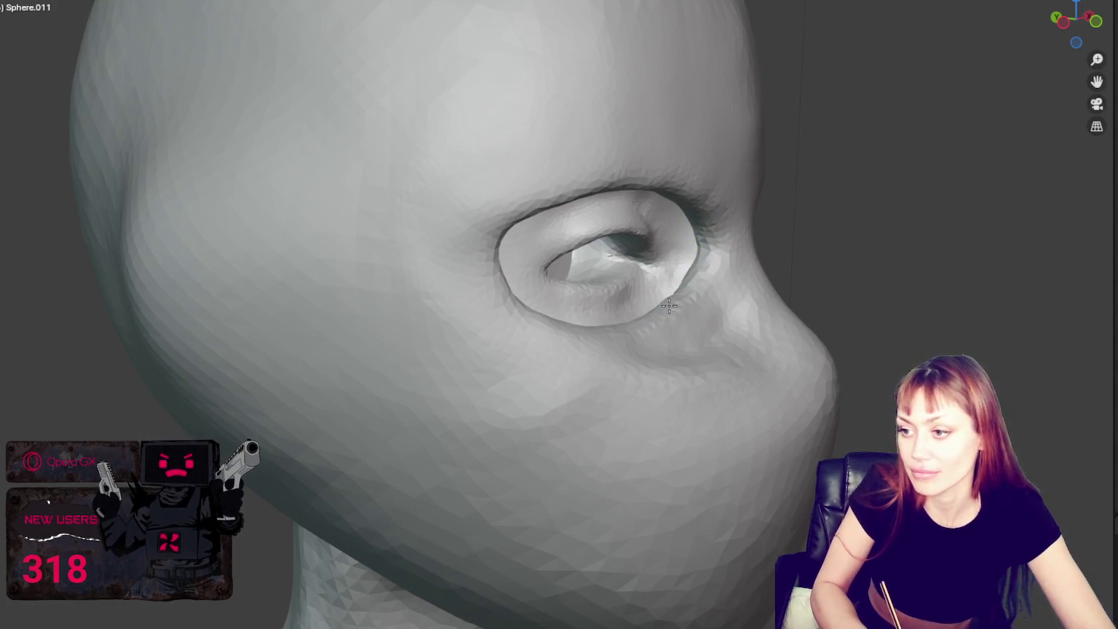
middle_click_drag(505, 291, 224, 298)
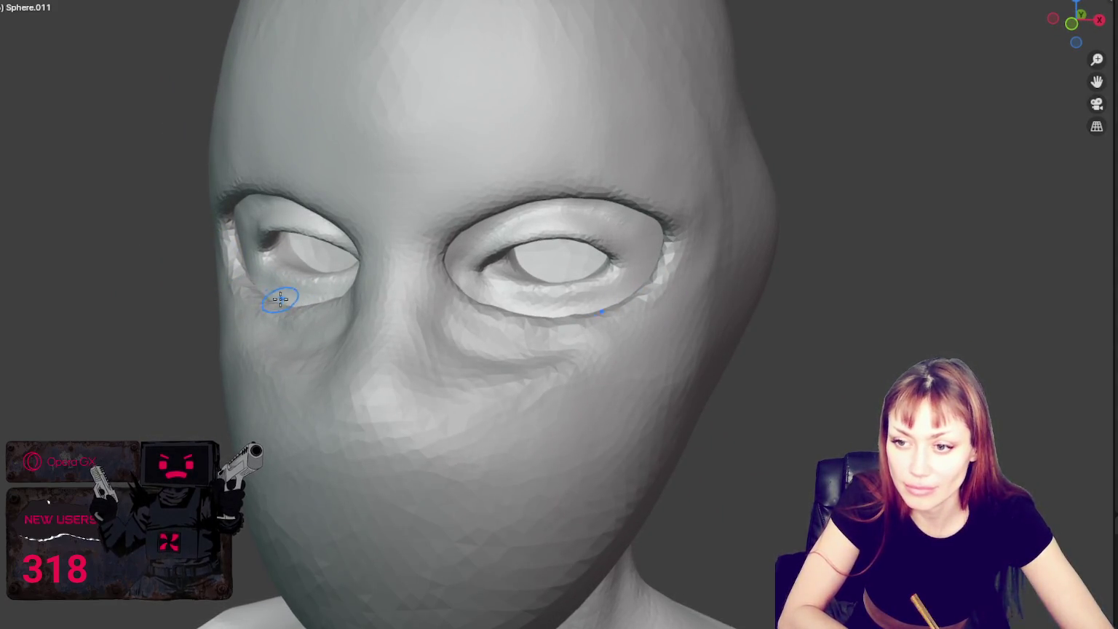
middle_click_drag(259, 287, 236, 284)
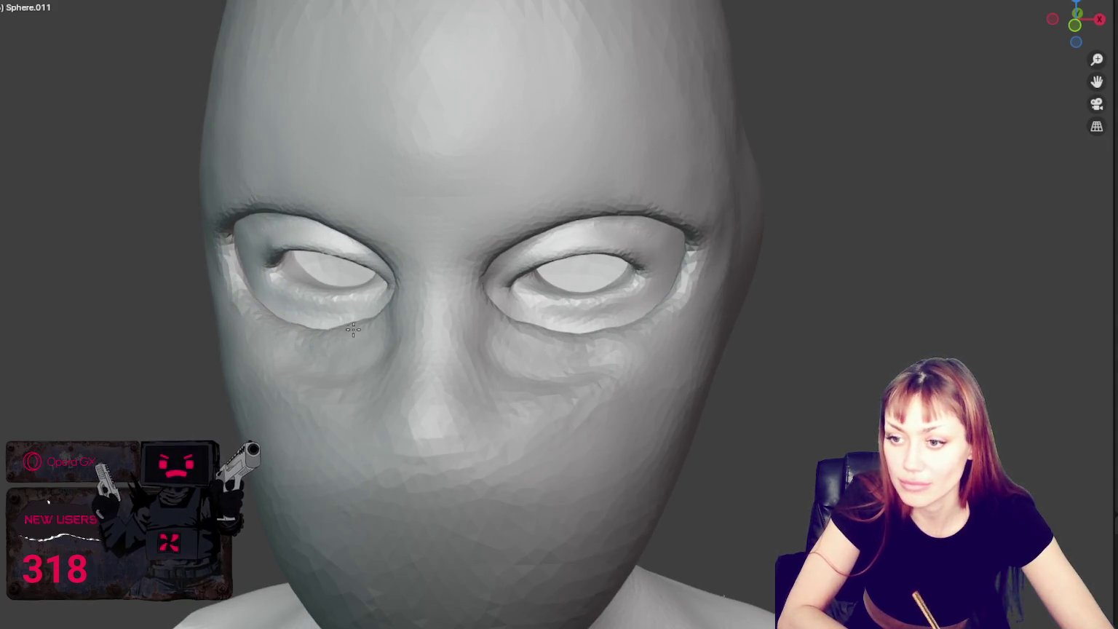
left_click_drag(351, 314, 358, 308)
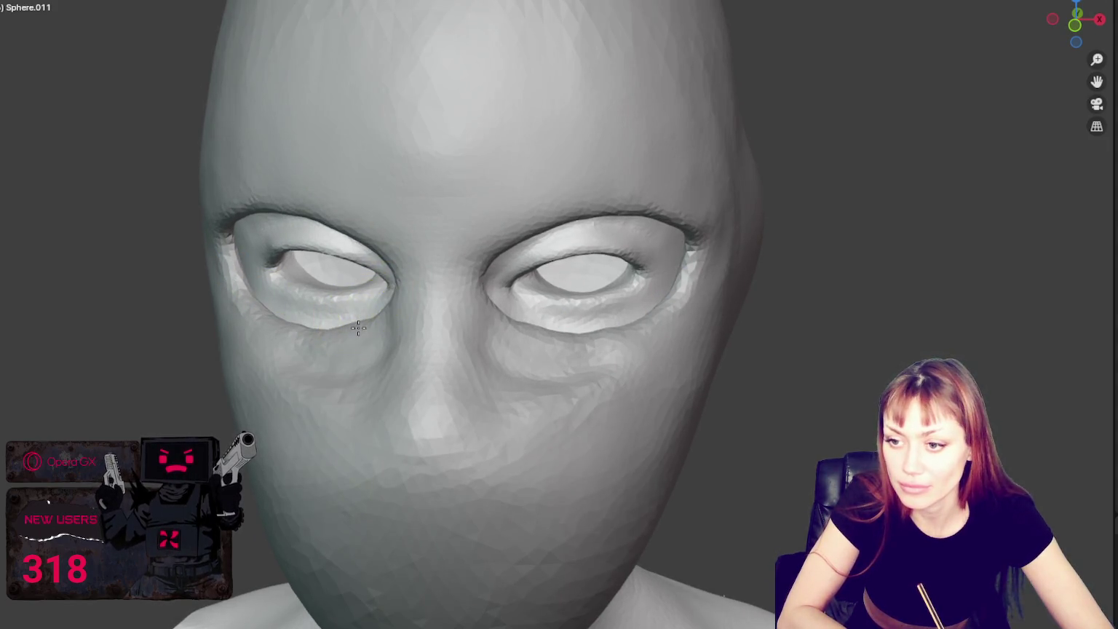
mouse_move(626, 327)
middle_mouse_down()
mouse_move(516, 371)
mouse_move(423, 390)
middle_mouse_up()
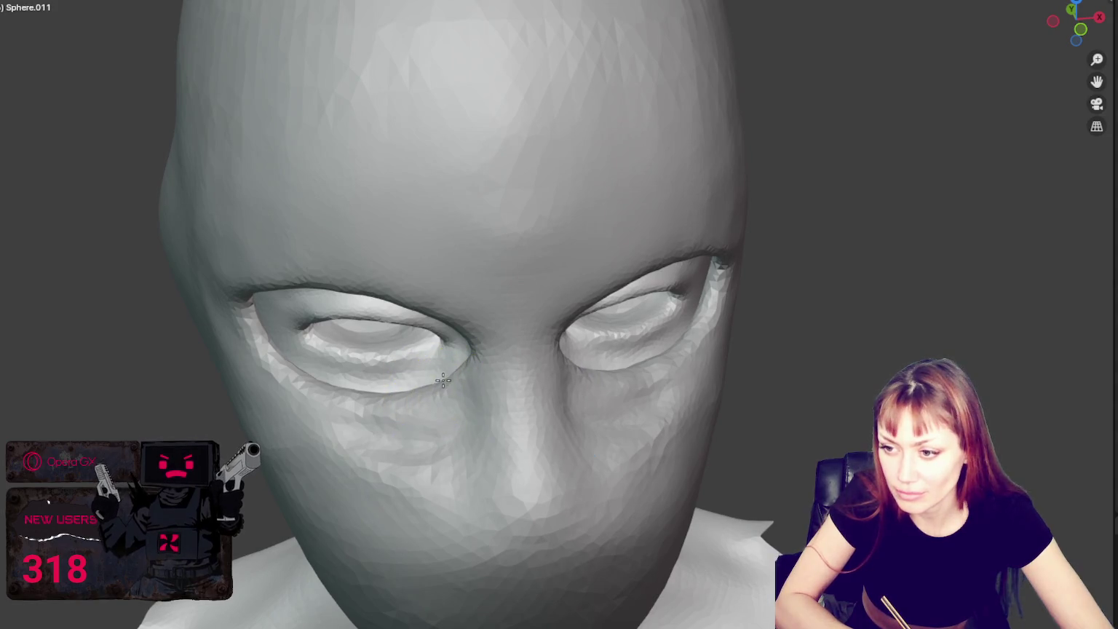
middle_click_drag(443, 379, 457, 364)
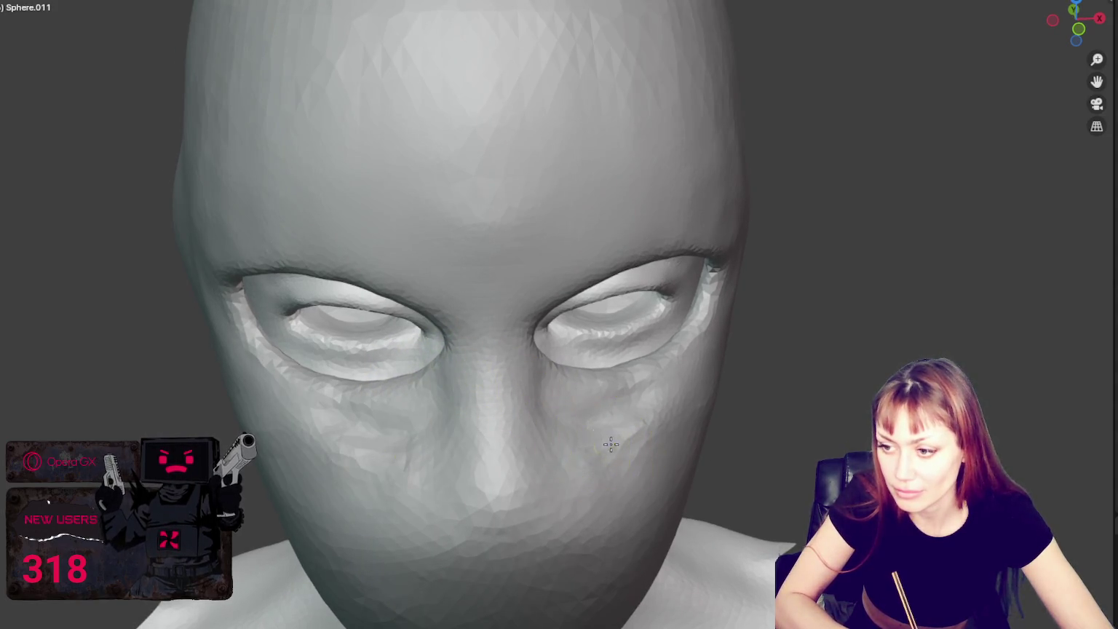
mouse_move(629, 430)
middle_mouse_down()
mouse_move(308, 358)
mouse_move(343, 315)
middle_mouse_up()
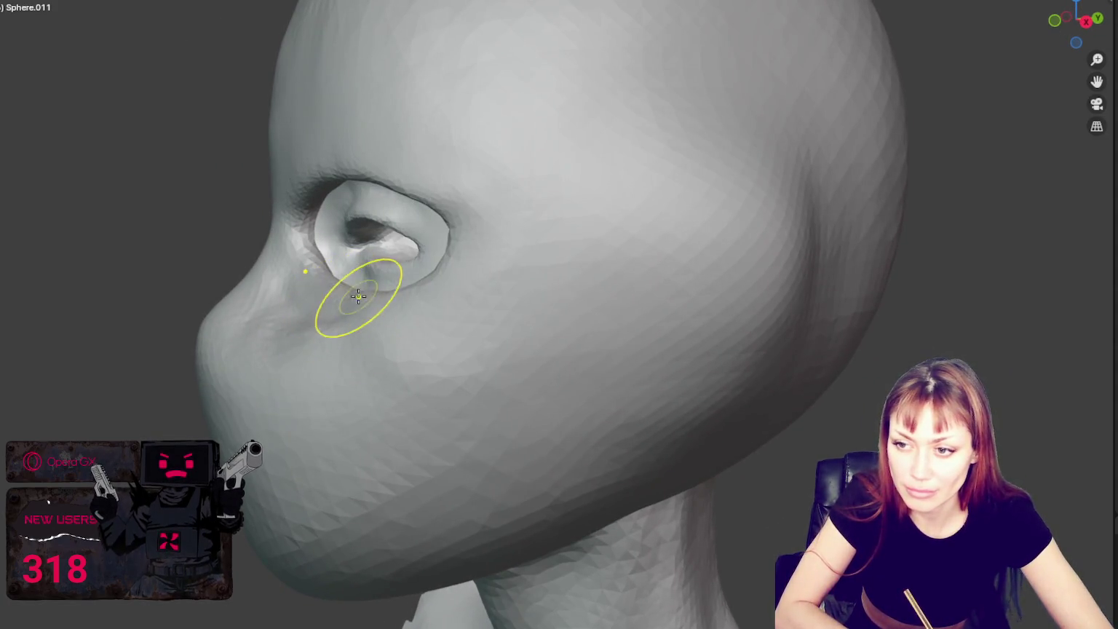
Step: Carve hollows into the cheeks beneath both eye holes
middle_click_drag(328, 270, 337, 286)
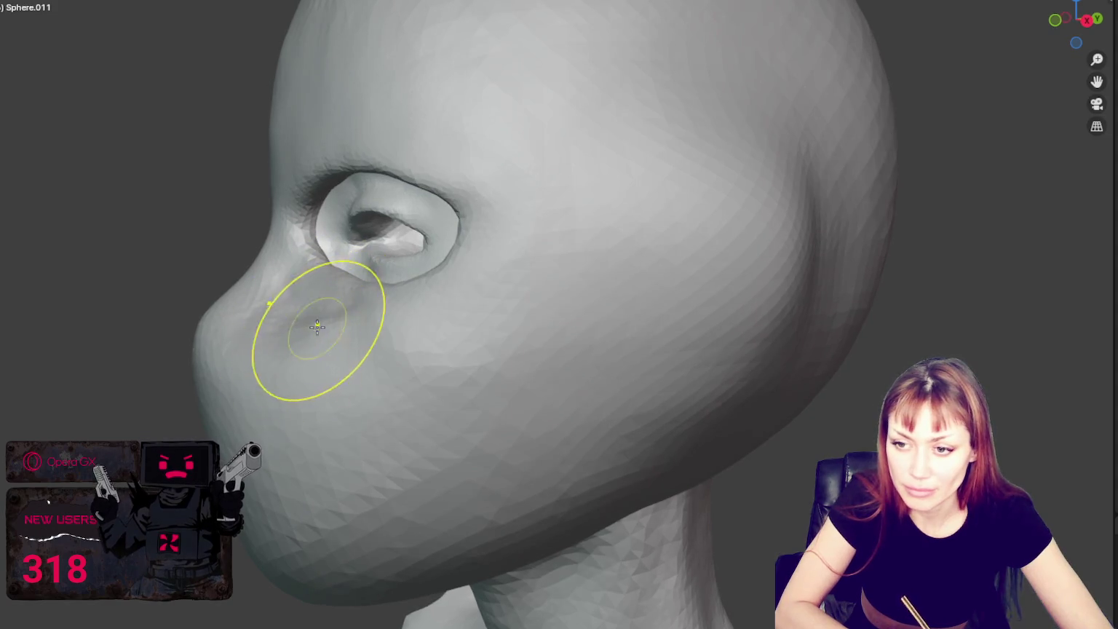
middle_click_drag(405, 337, 482, 320)
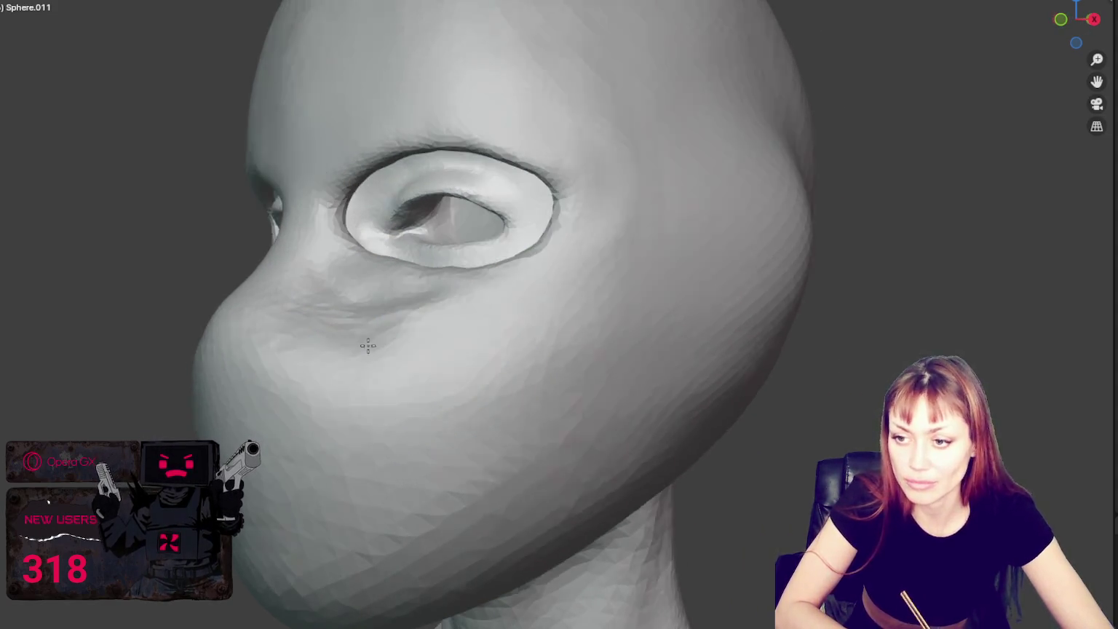
middle_click_drag(314, 354, 369, 344)
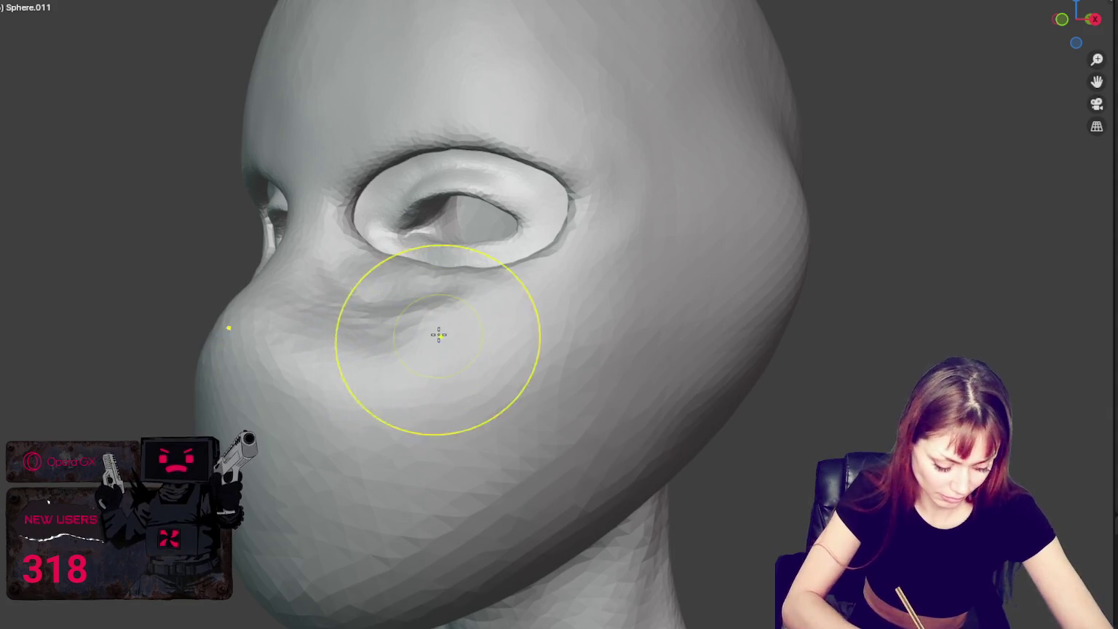
middle_click_drag(287, 399, 238, 417)
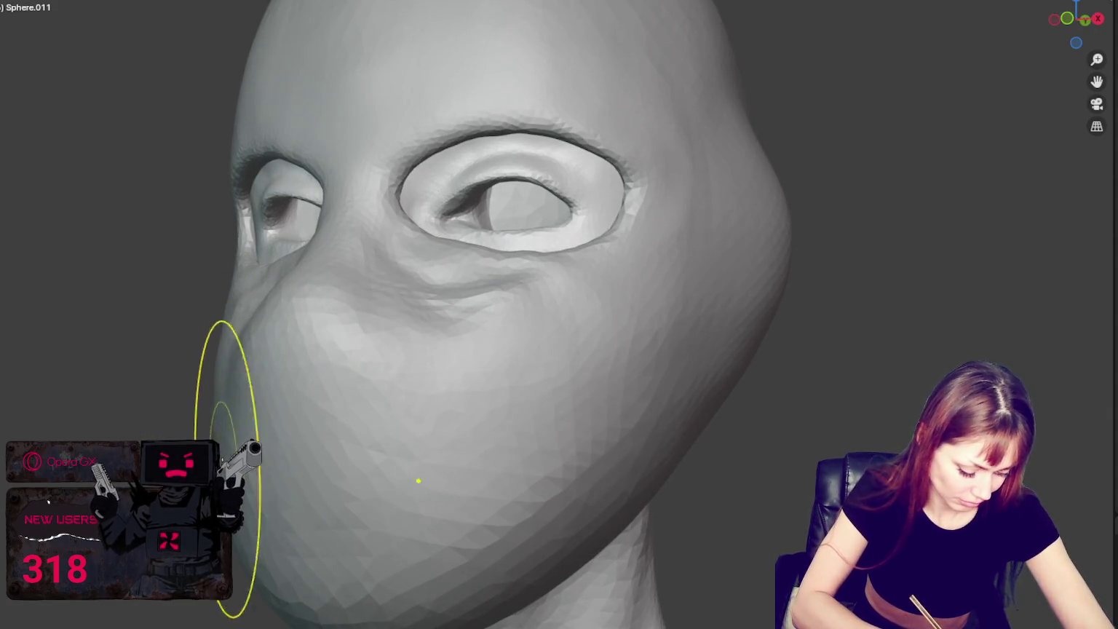
scroll(268, 400, "down", 3)
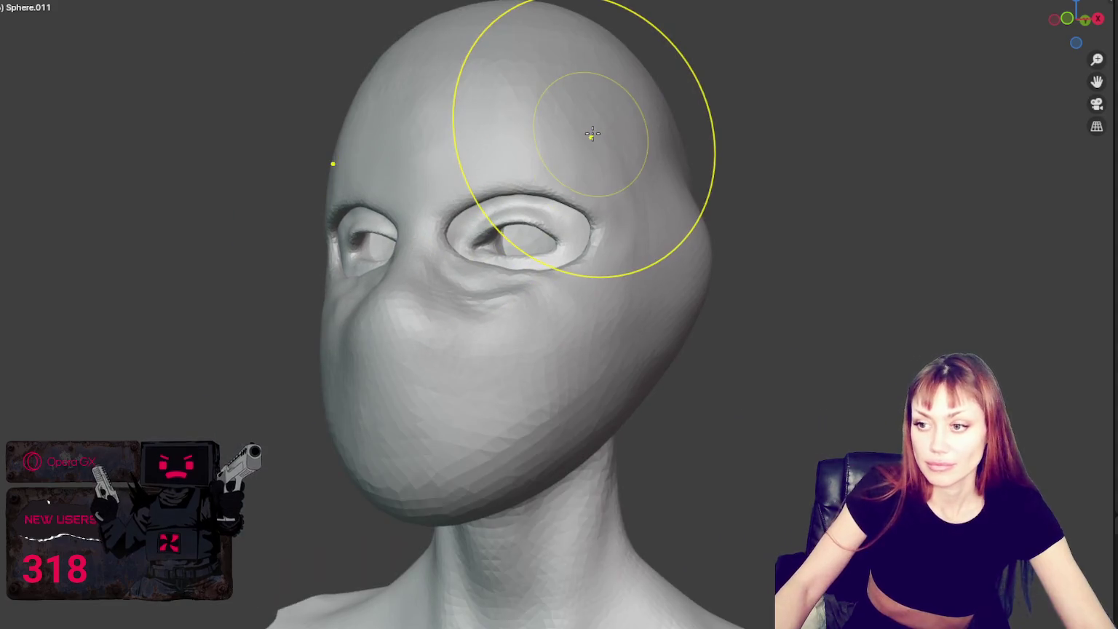
Step: Sculpt a rounded jaw rim where the chin meets the neck, viewed from below
middle_click_drag(531, 313, 599, 449)
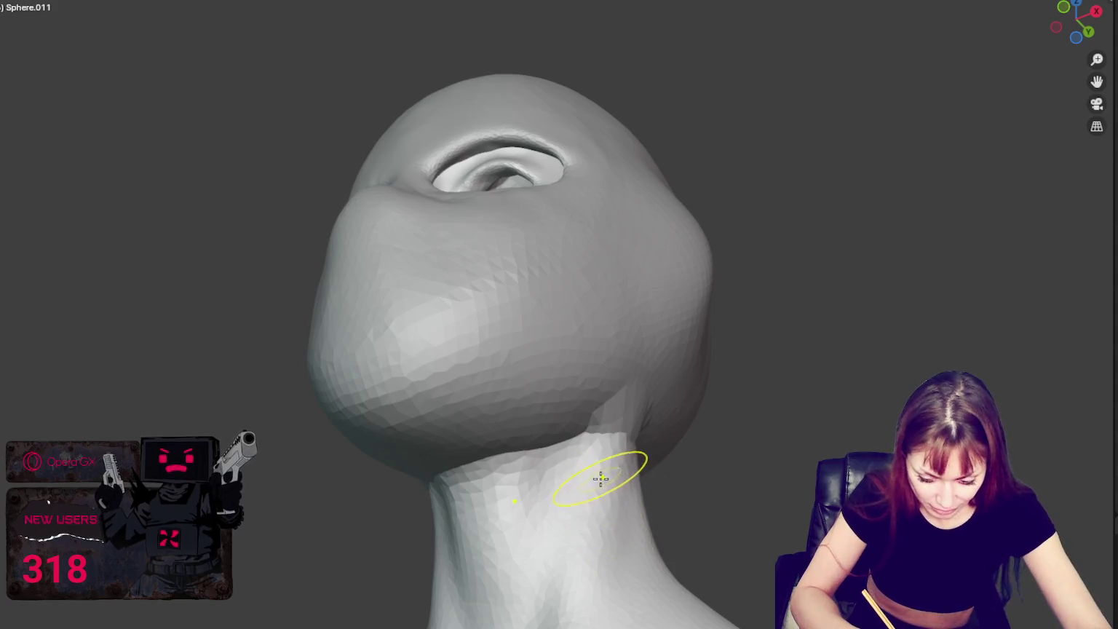
middle_click_drag(451, 364, 479, 420)
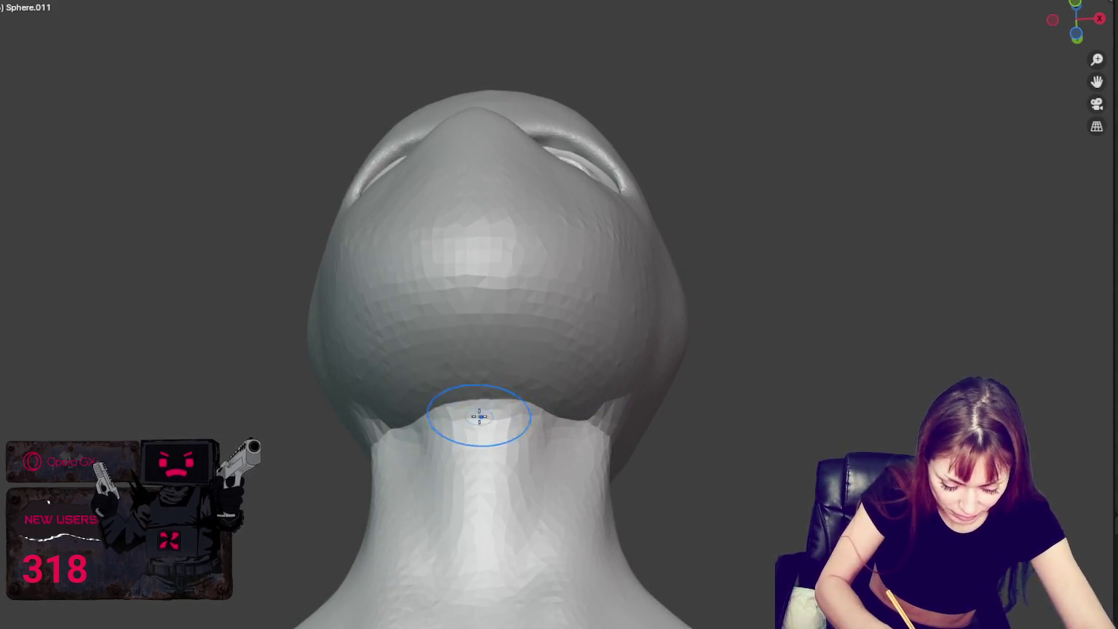
left_click_drag(484, 418, 553, 408)
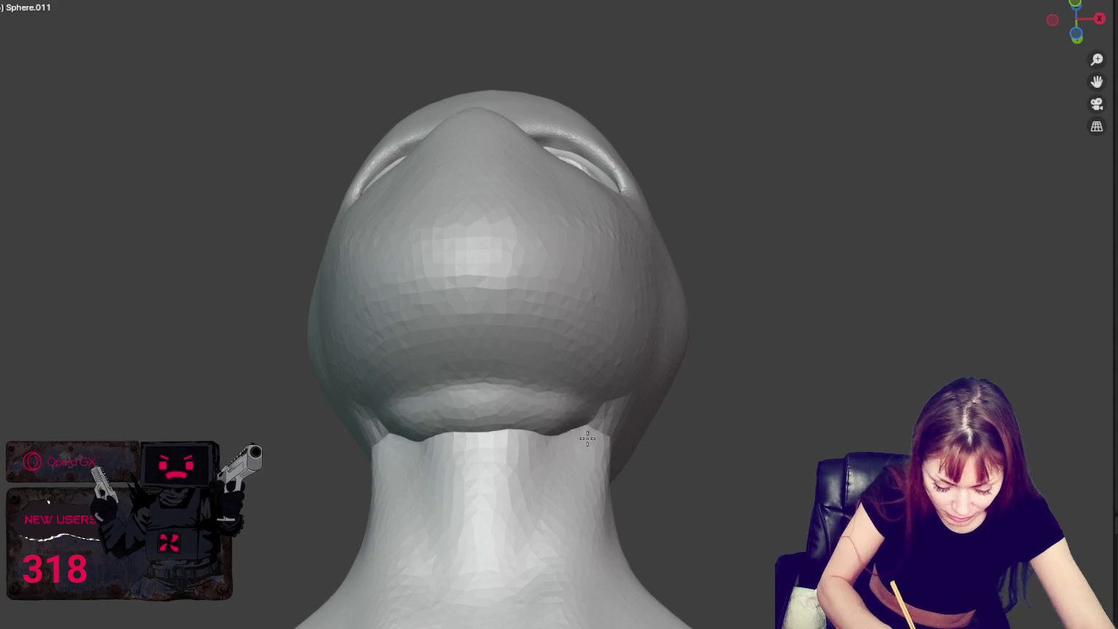
middle_click_drag(509, 422, 534, 400)
left_click_drag(534, 400, 582, 372)
Step: Raise a ridge starting under the jaw and around the back of the neck
middle_click_drag(568, 386, 581, 425)
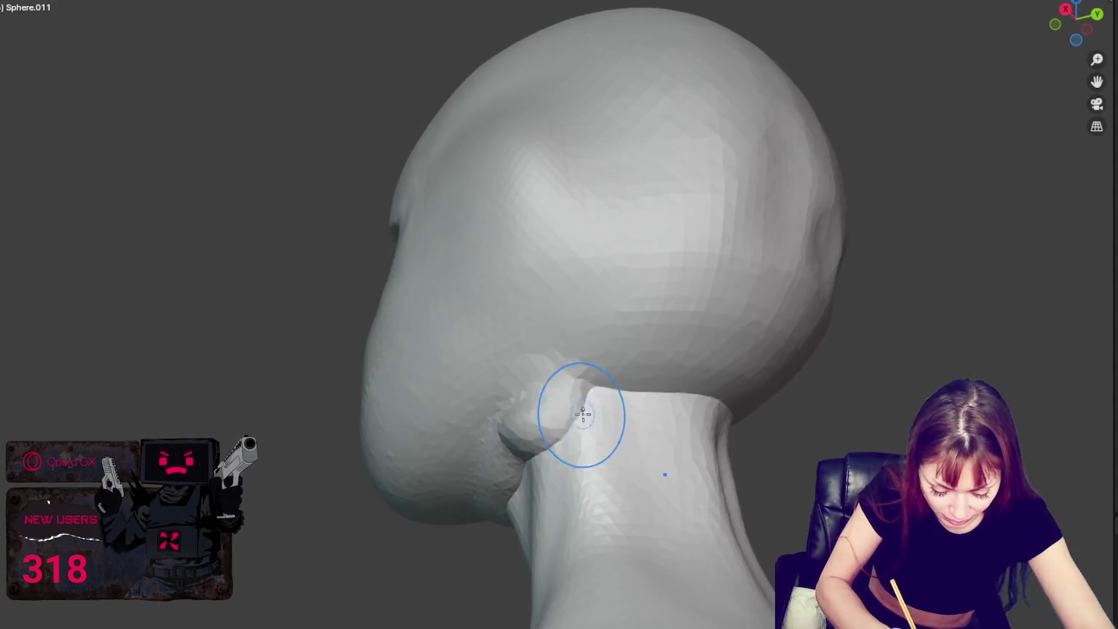
left_click_drag(581, 424, 732, 411)
middle_click_drag(731, 411, 669, 374)
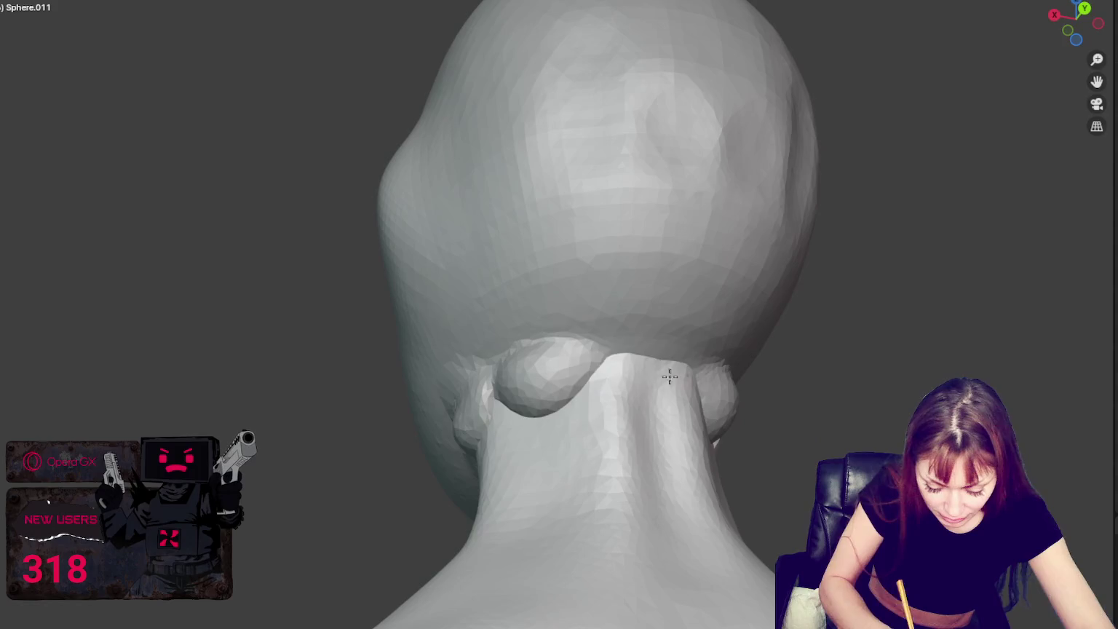
mouse_move(669, 374)
left_mouse_down()
mouse_move(582, 363)
mouse_move(685, 395)
left_mouse_up()
middle_click_drag(686, 396, 618, 411)
left_click_drag(619, 412, 612, 416)
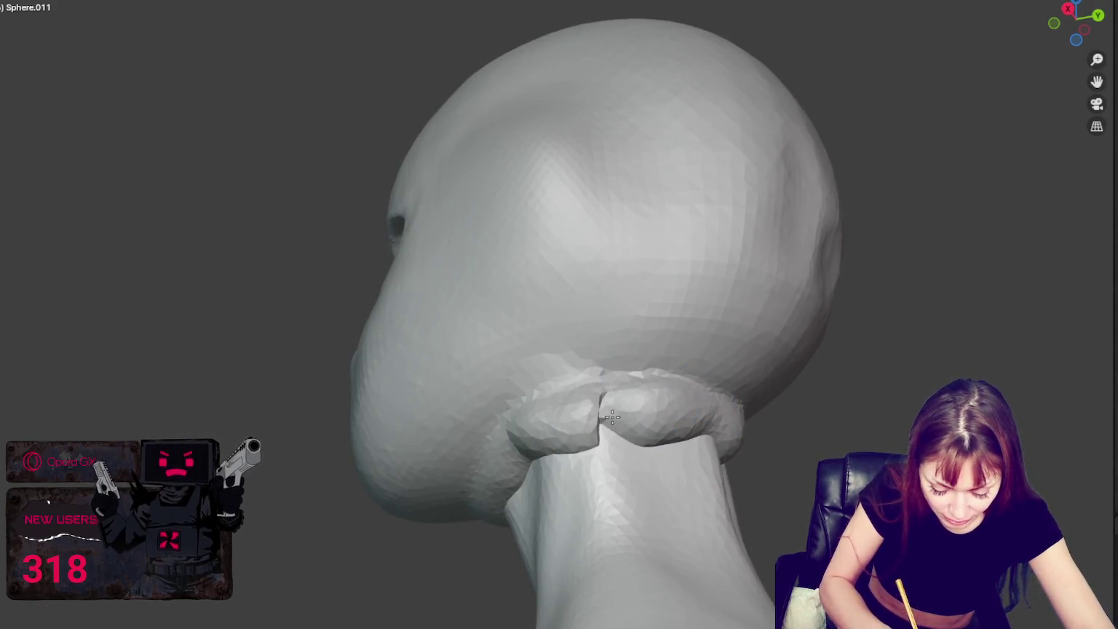
Step: Extend the neck ring's lower edge further down the neck
middle_click_drag(546, 452, 532, 462)
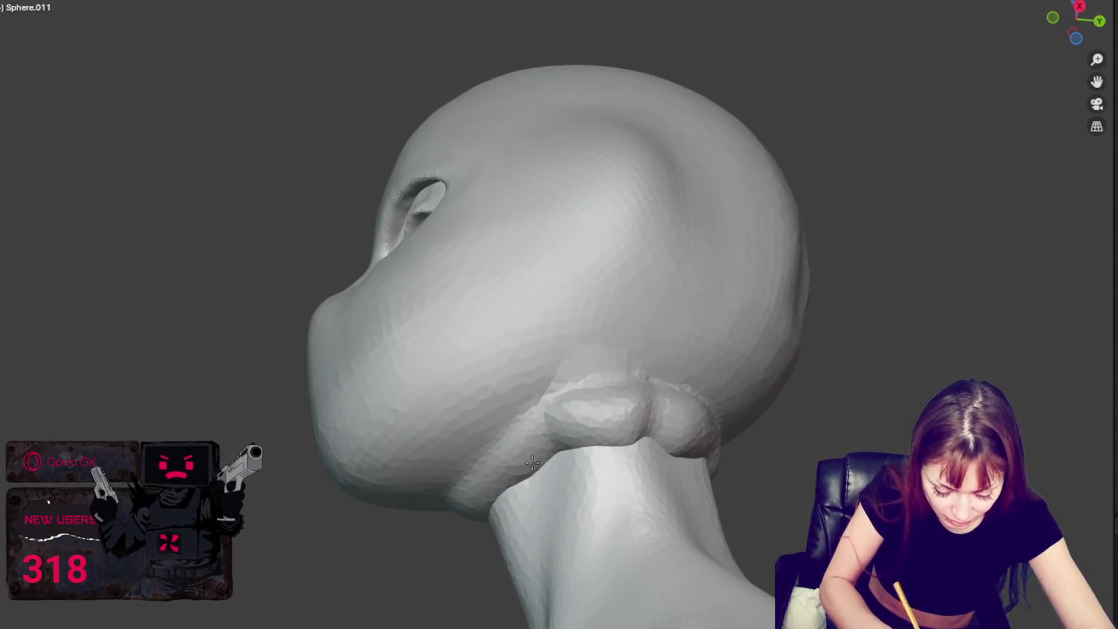
mouse_move(495, 500)
middle_mouse_down()
mouse_move(611, 404)
mouse_move(585, 388)
middle_mouse_up()
mouse_move(463, 406)
left_mouse_down()
mouse_move(528, 430)
mouse_move(415, 455)
mouse_move(524, 436)
mouse_move(437, 455)
mouse_move(451, 449)
left_mouse_up()
middle_click_drag(451, 449, 563, 449)
mouse_move(610, 421)
middle_mouse_down()
mouse_move(615, 472)
mouse_move(640, 466)
mouse_move(649, 386)
middle_mouse_up()
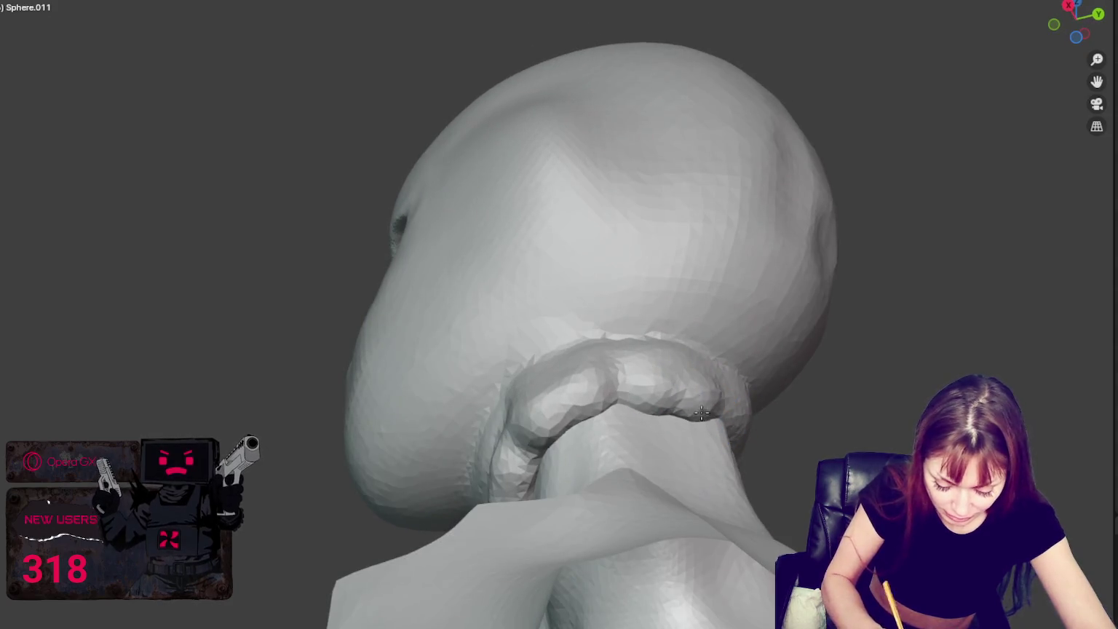
middle_click_drag(745, 419, 644, 407)
Step: Build up and refine the back of the neck ring
left_click_drag(604, 313, 655, 335)
left_click_drag(582, 328, 670, 349)
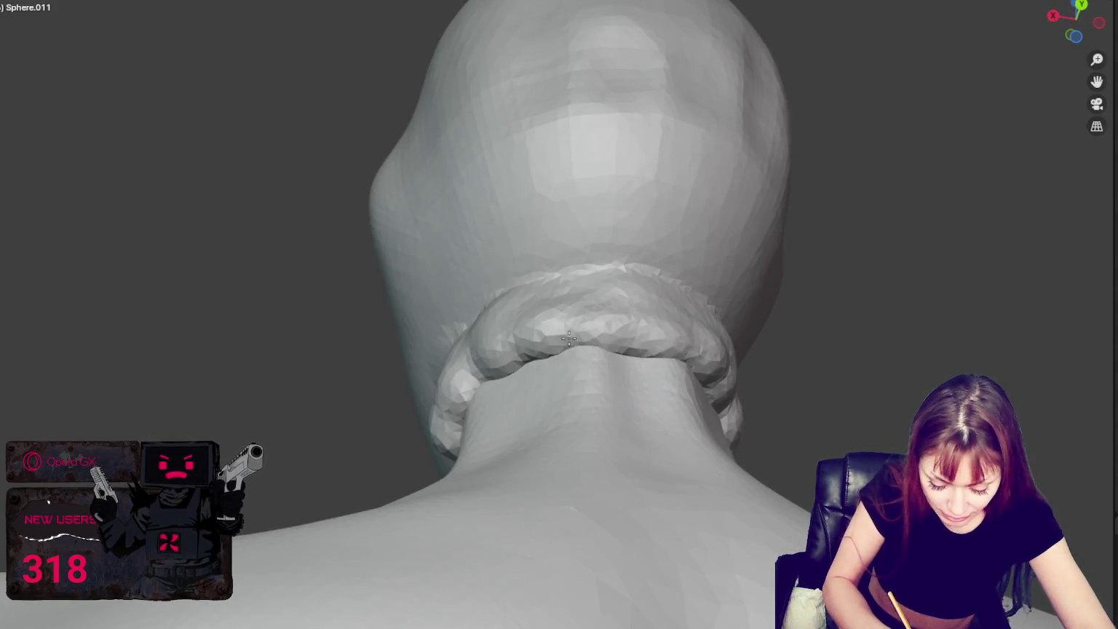
left_click_drag(553, 342, 609, 352)
middle_click_drag(611, 351, 633, 368)
mouse_move(575, 378)
left_mouse_down()
mouse_move(713, 386)
mouse_move(632, 369)
left_mouse_up()
middle_click_drag(633, 369, 625, 414)
middle_click_drag(611, 373, 661, 400)
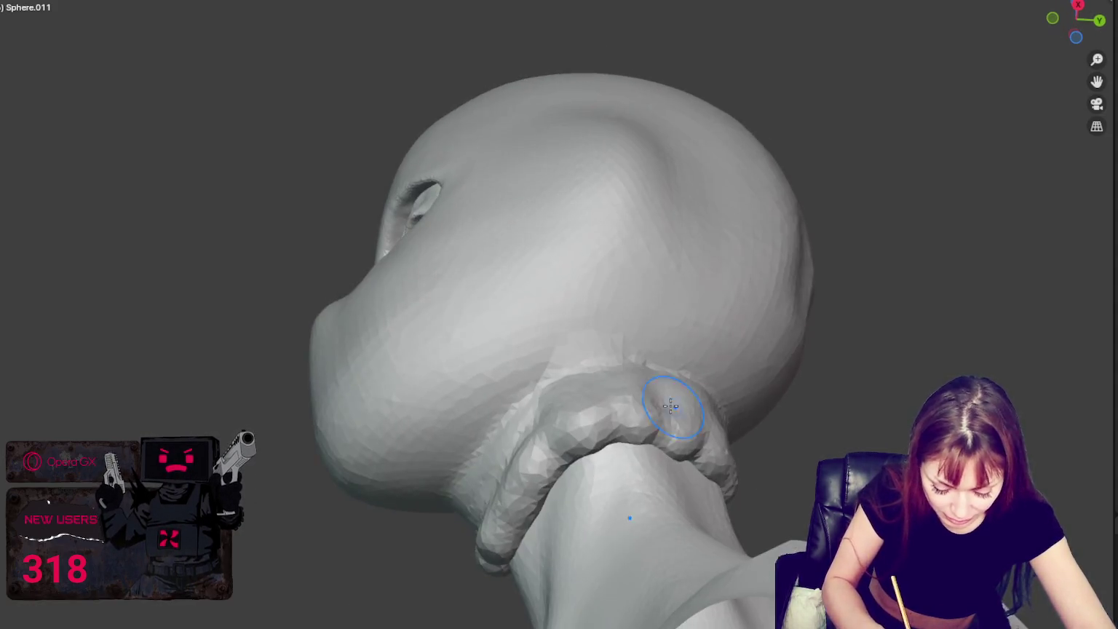
Step: Sculpt the ring's sides, underside and front into an even collar band
mouse_move(662, 399)
left_mouse_down()
mouse_move(575, 466)
mouse_move(541, 515)
left_mouse_up()
middle_click_drag(579, 493, 567, 480)
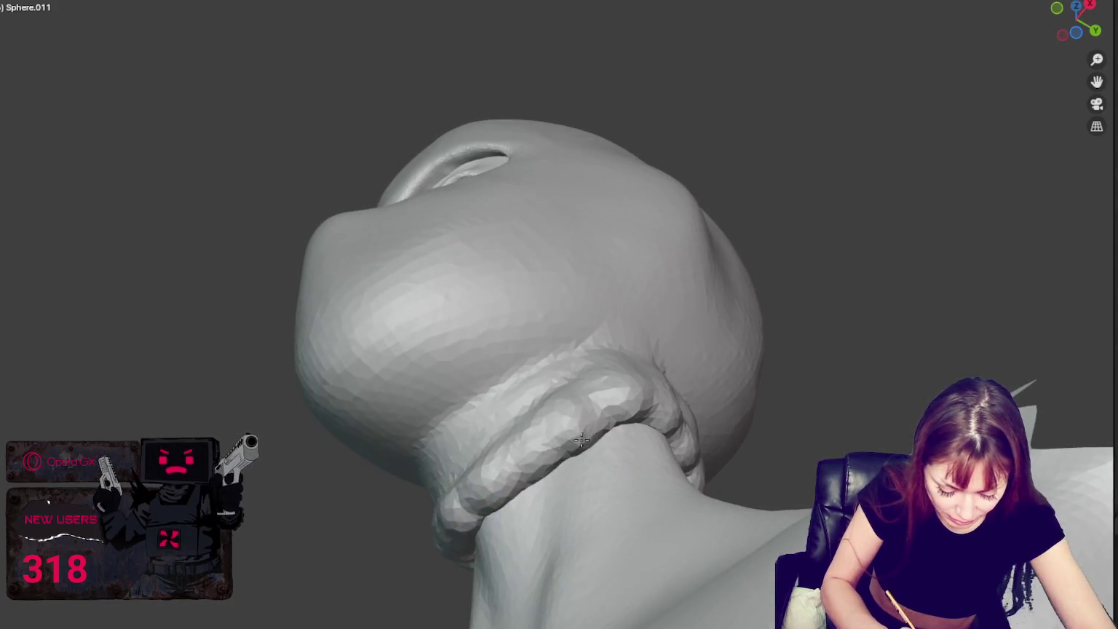
mouse_move(568, 480)
left_mouse_down()
mouse_move(466, 532)
mouse_move(510, 509)
left_mouse_up()
middle_click_drag(510, 510, 560, 498)
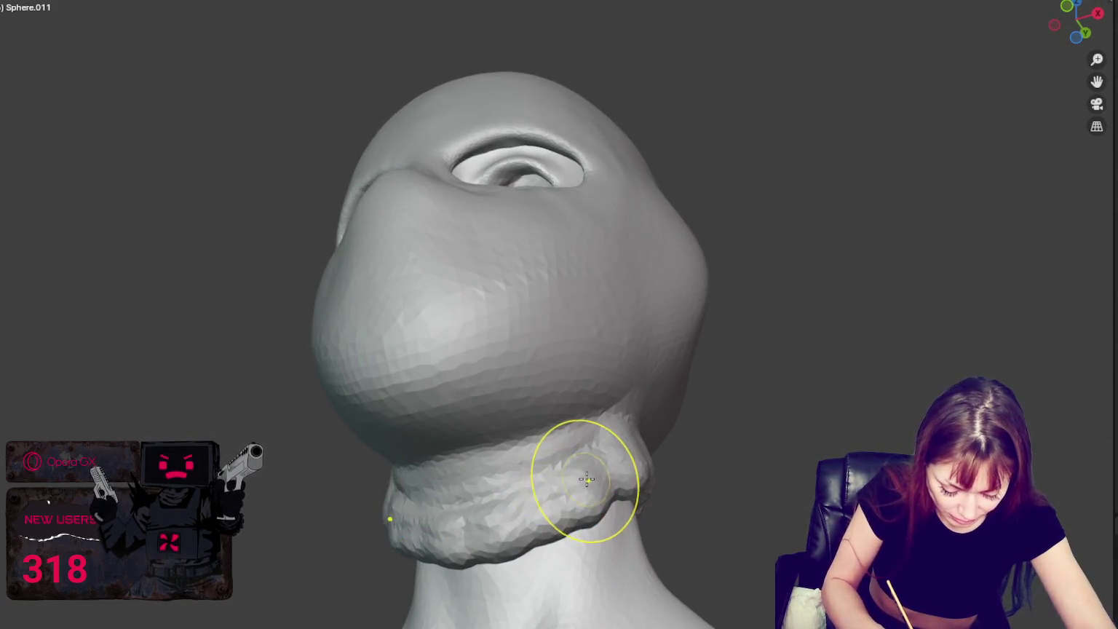
left_click_drag(587, 478, 477, 524)
left_click_drag(637, 473, 626, 481)
mouse_move(626, 481)
middle_mouse_down()
mouse_move(570, 573)
mouse_move(500, 572)
middle_mouse_up()
mouse_move(500, 571)
left_mouse_down()
mouse_move(644, 554)
mouse_move(677, 509)
left_mouse_up()
mouse_move(677, 509)
middle_mouse_down()
mouse_move(702, 527)
mouse_move(684, 509)
mouse_move(640, 540)
middle_mouse_up()
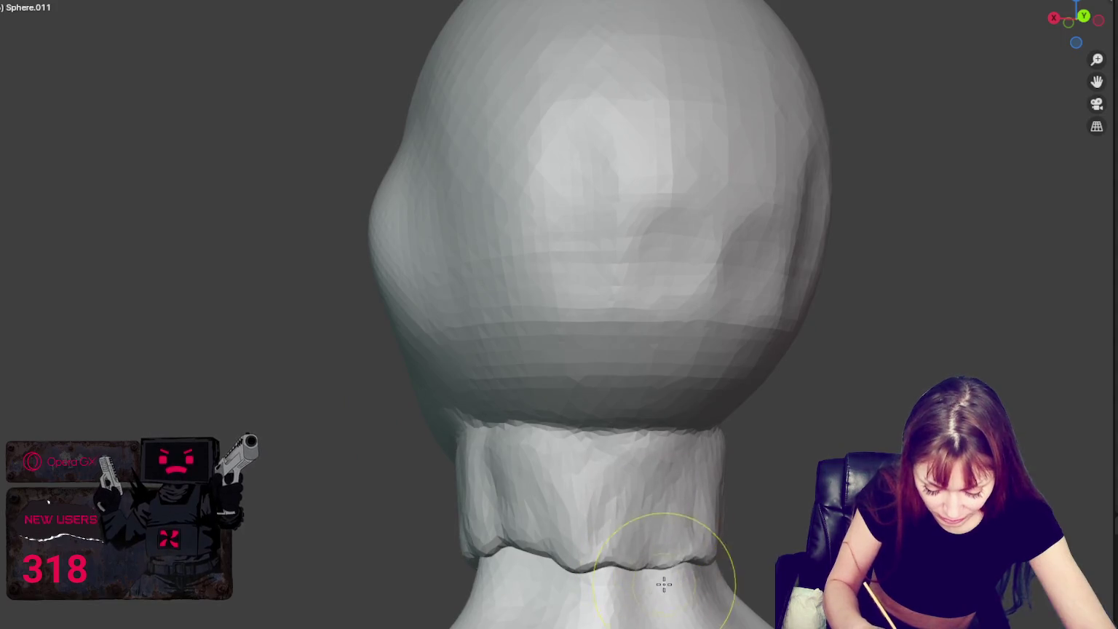
Step: Bulk out the lower right side of the neck collar for an even, flared edge
mouse_move(661, 580)
middle_mouse_down()
mouse_move(636, 579)
mouse_move(619, 544)
mouse_move(473, 536)
middle_mouse_up()
middle_click_drag(591, 592, 586, 479)
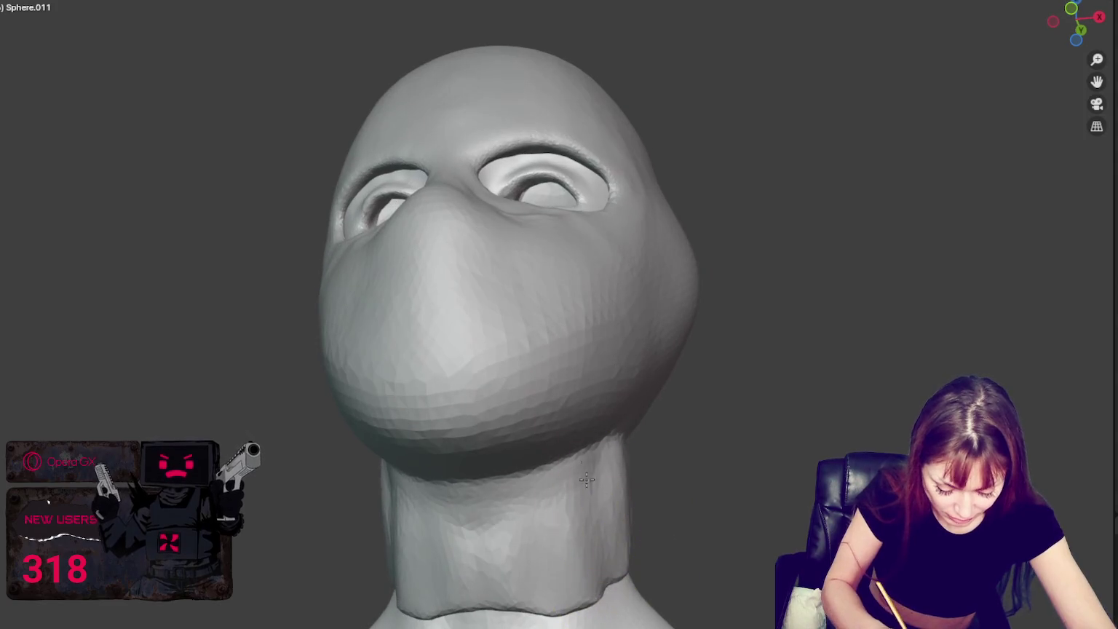
mouse_move(474, 592)
middle_mouse_down()
mouse_move(561, 557)
mouse_move(636, 487)
mouse_move(618, 510)
middle_mouse_up()
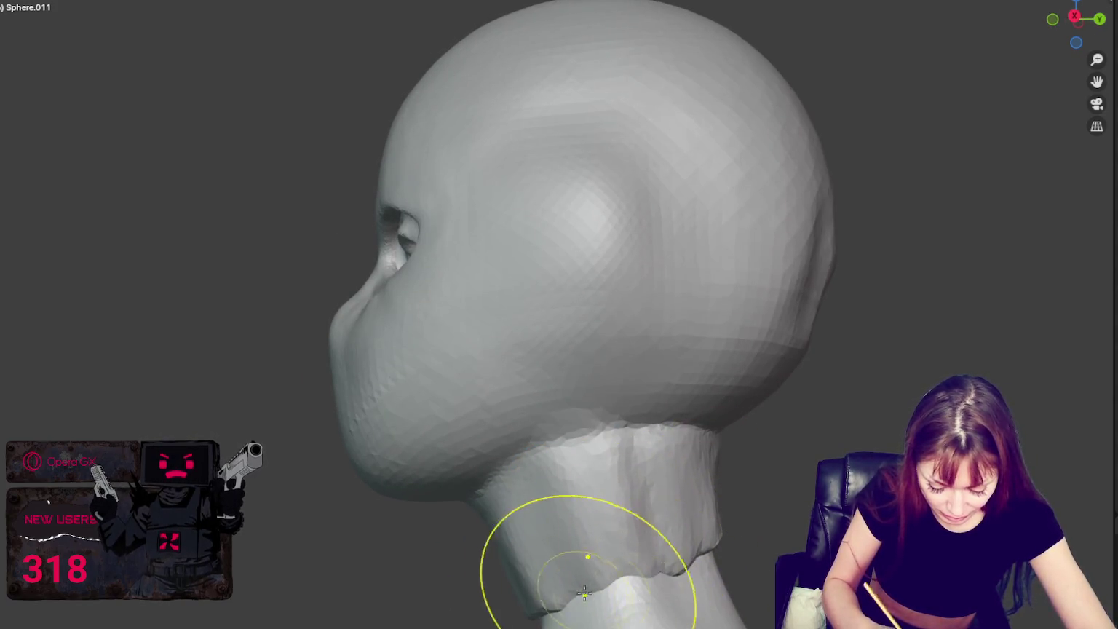
middle_click_drag(586, 557, 632, 537)
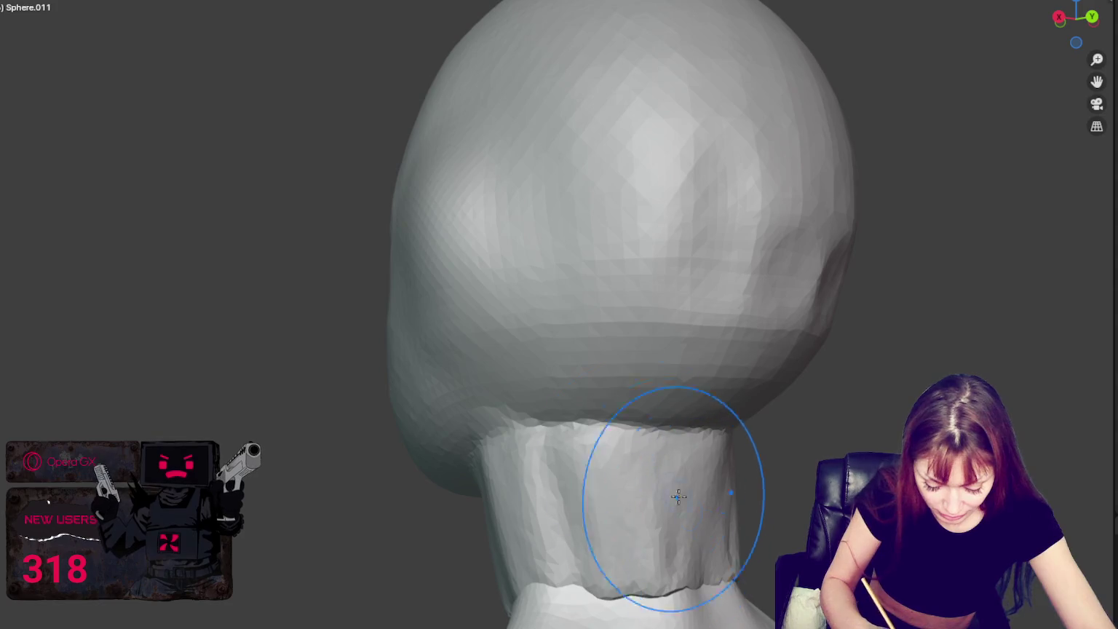
middle_click_drag(674, 492, 711, 511)
mouse_move(531, 532)
middle_mouse_down()
mouse_move(601, 494)
mouse_move(592, 533)
middle_mouse_up()
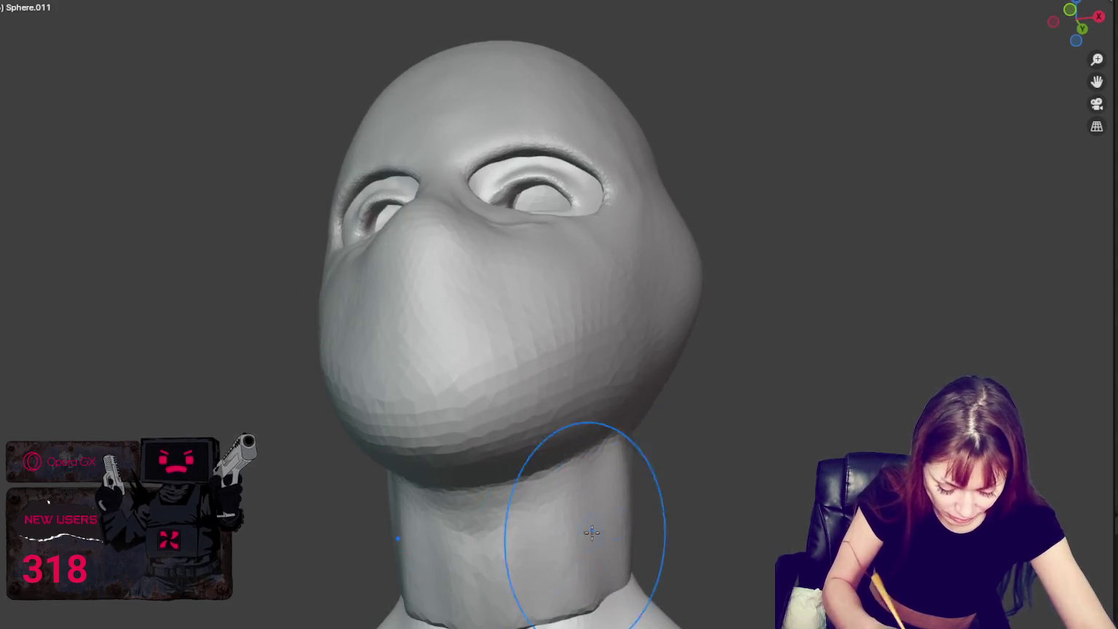
middle_click_drag(511, 570, 624, 524)
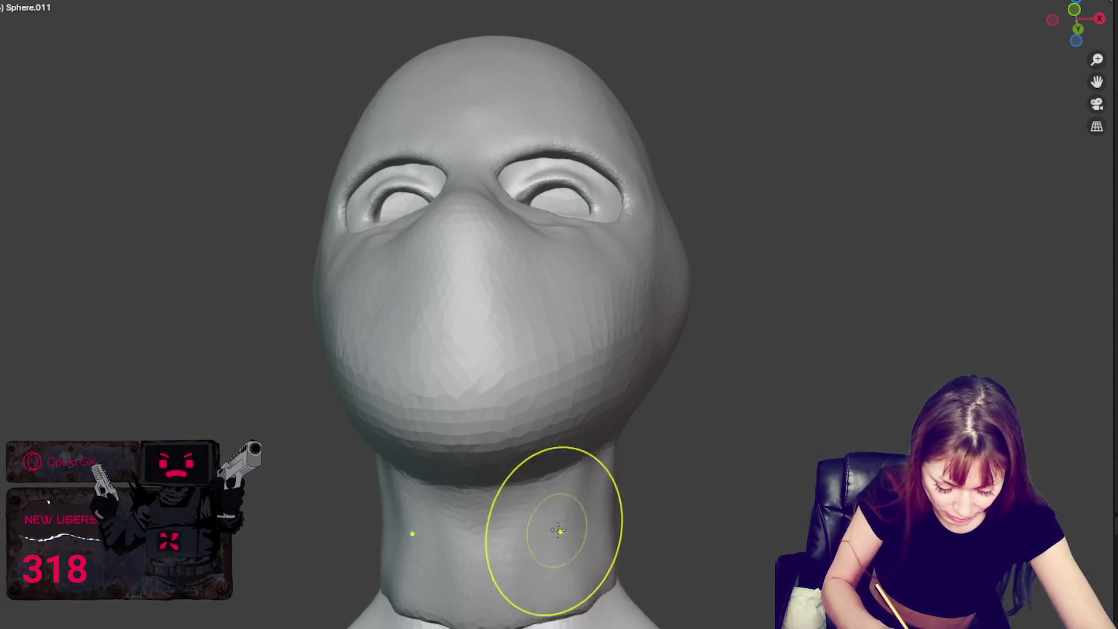
mouse_move(543, 544)
middle_mouse_down()
mouse_move(569, 569)
mouse_move(505, 560)
mouse_move(724, 551)
middle_mouse_up()
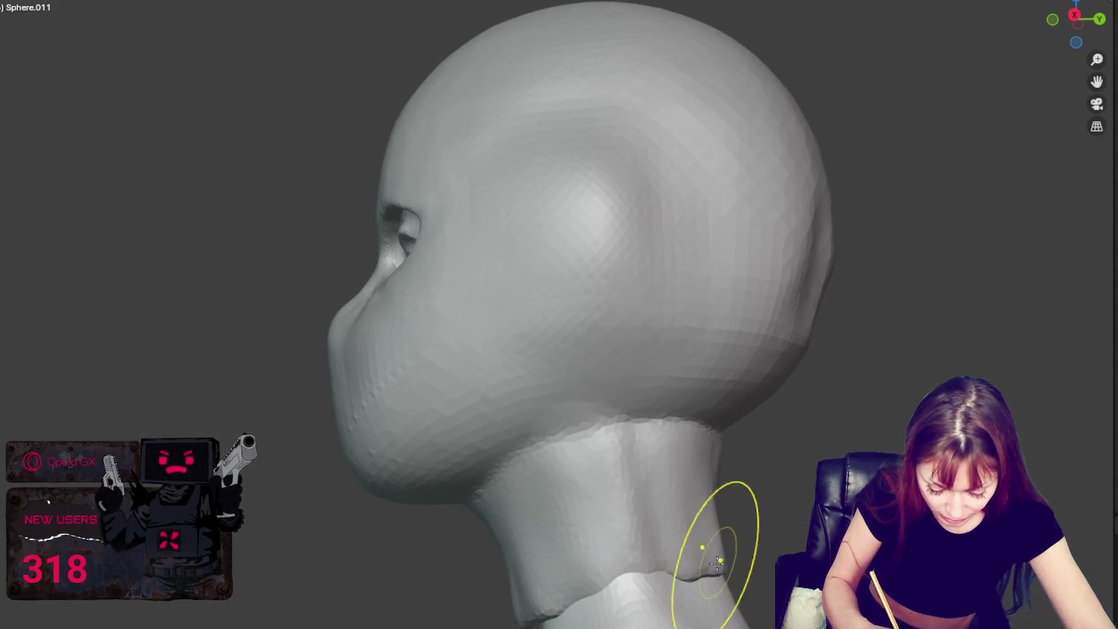
left_click_drag(711, 562, 699, 462)
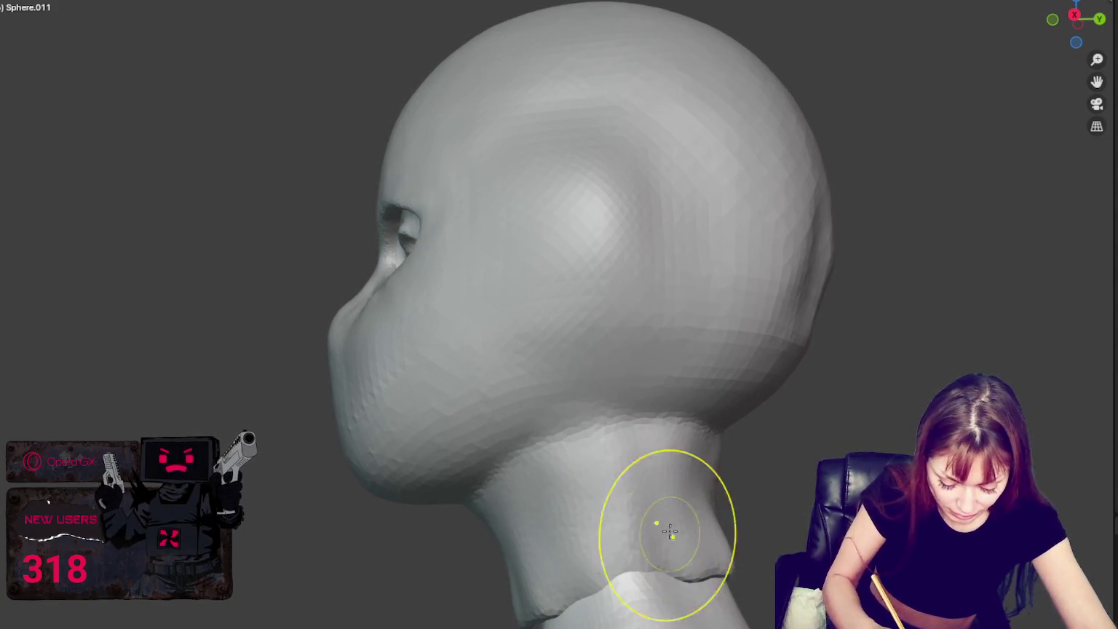
mouse_move(662, 529)
middle_mouse_down()
mouse_move(652, 582)
mouse_move(651, 544)
middle_mouse_up()
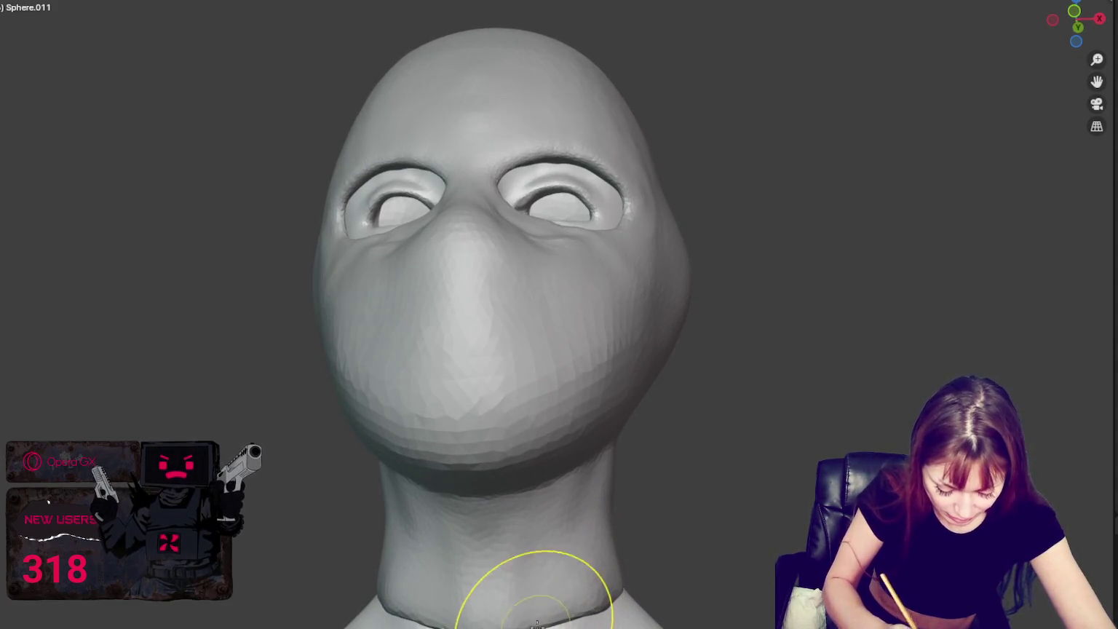
scroll(549, 620, "down", 1)
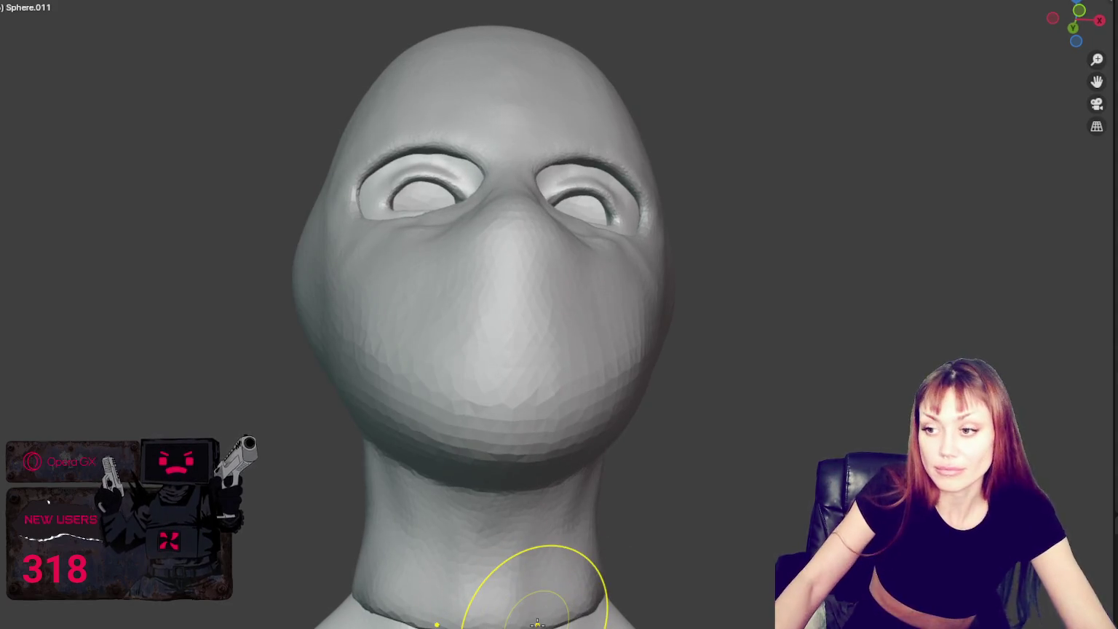
Step: Sculpt and deepen creases on the cheeks just under the eyes from a front view
middle_click_drag(537, 586, 553, 393)
left_click_drag(599, 312, 554, 324)
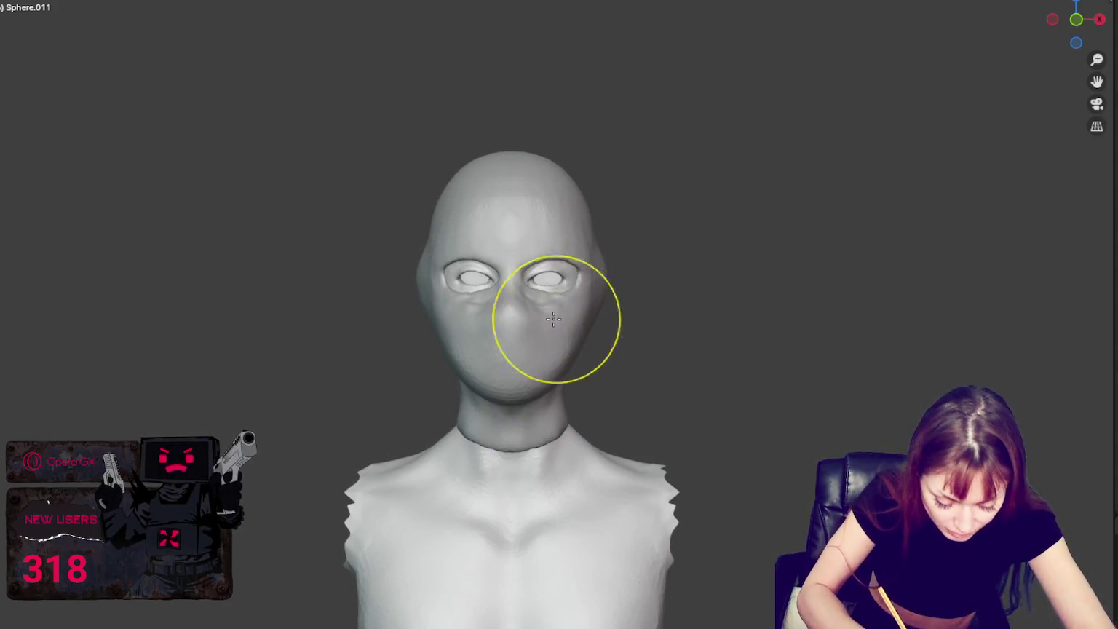
middle_click_drag(554, 325, 572, 335)
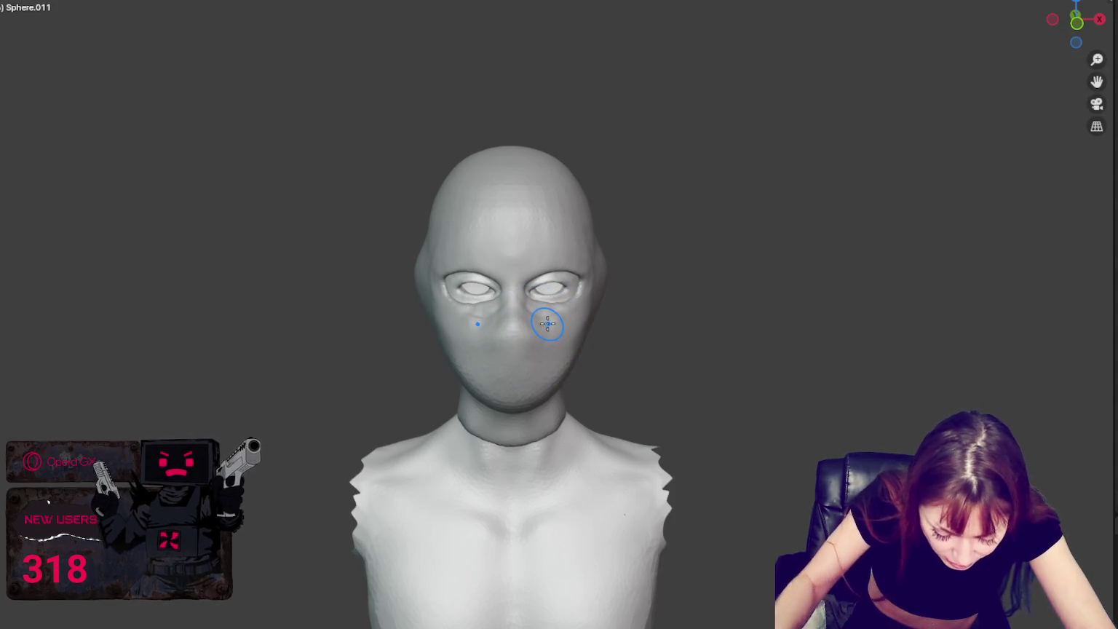
scroll(547, 324, "up", 2)
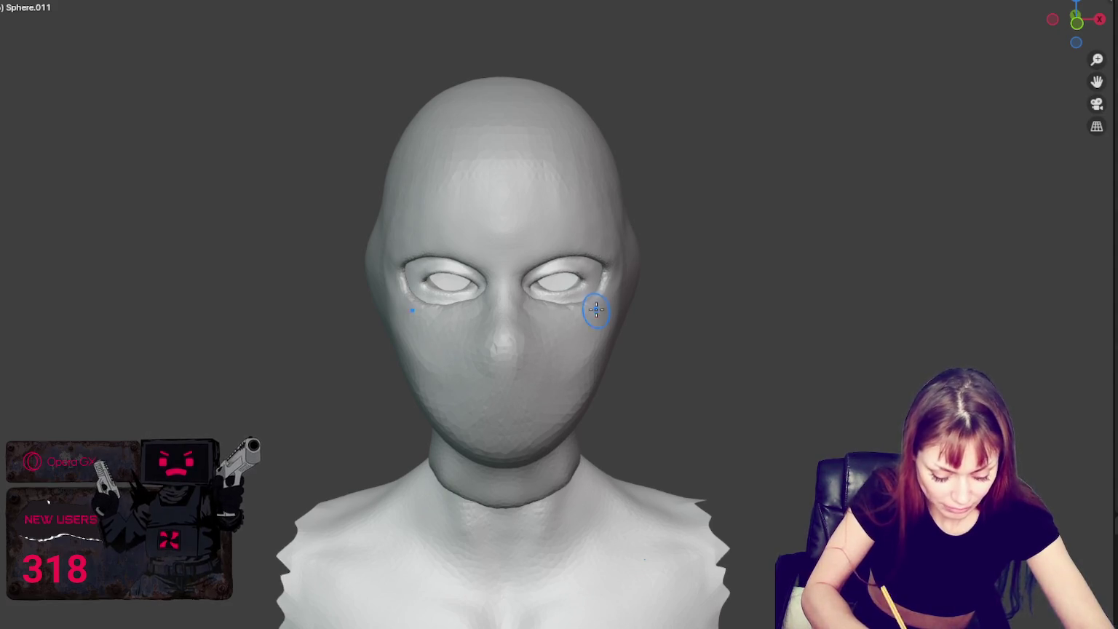
scroll(600, 306, "up", 4)
scroll(640, 320, "down", 1)
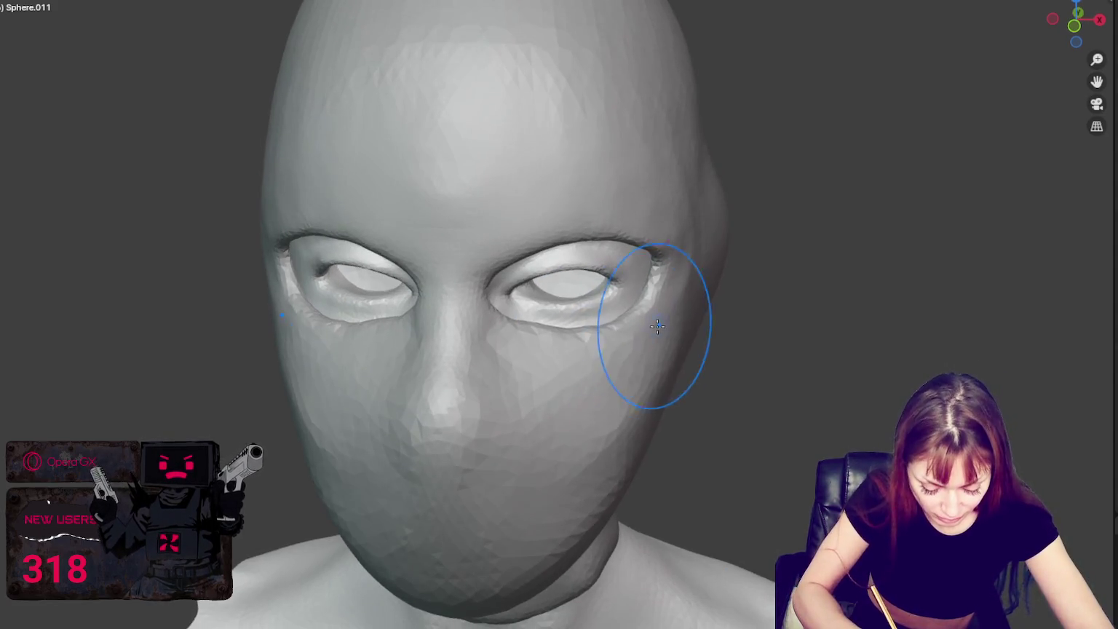
Step: With a smaller brush and X mirror, reshape both inner eye corners and the lower lids
key("g")
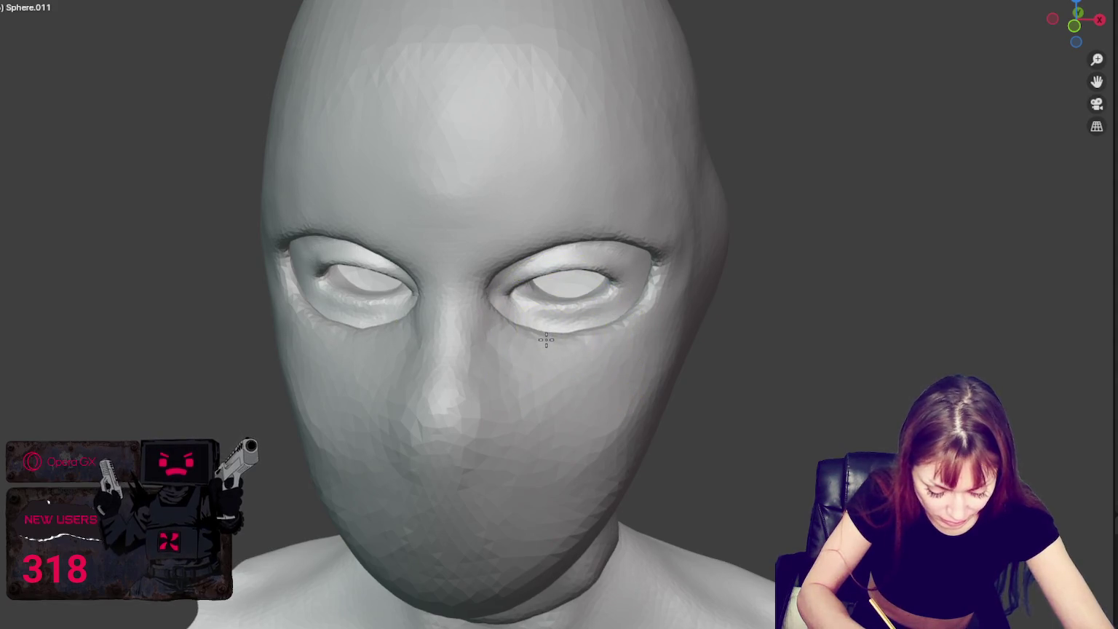
mouse_move(545, 344)
middle_mouse_down()
mouse_move(594, 321)
mouse_move(536, 273)
middle_mouse_up()
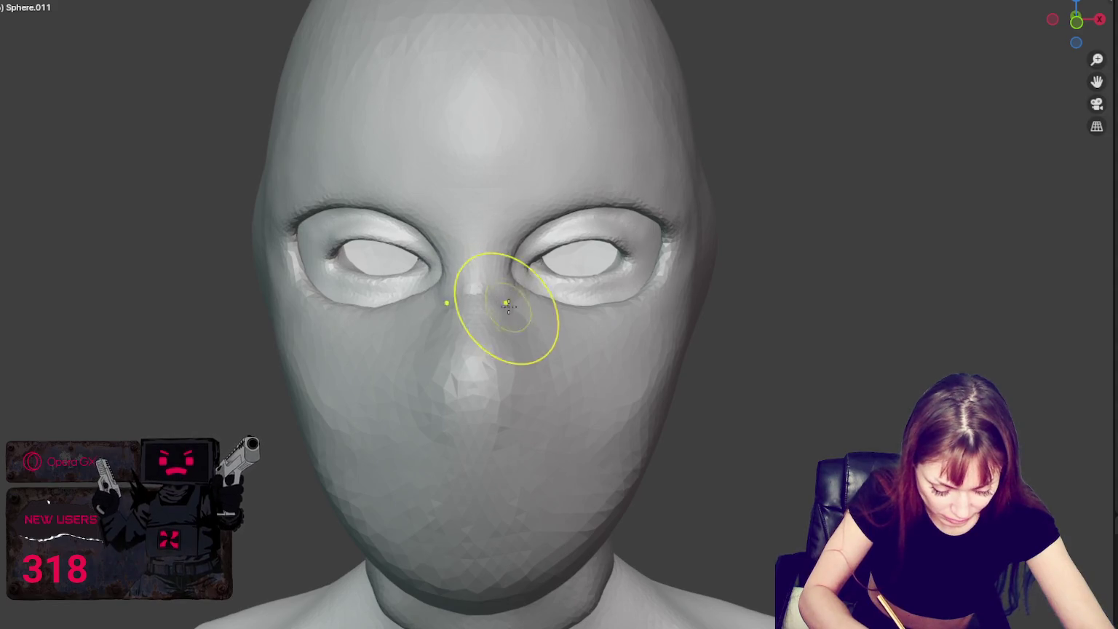
left_click_drag(508, 270, 512, 297)
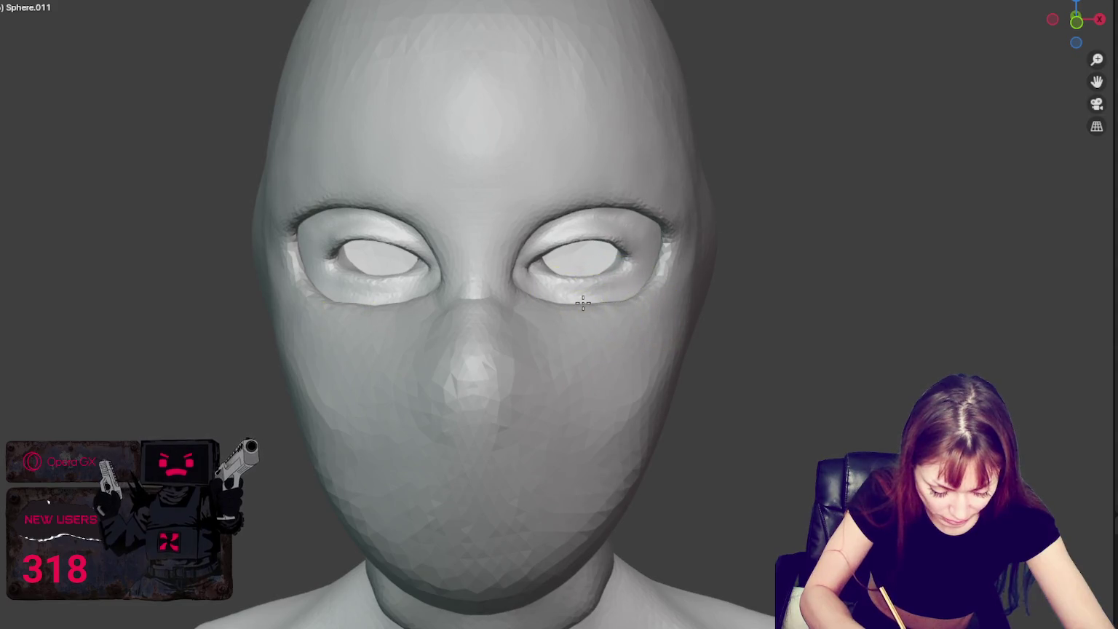
left_click_drag(650, 301, 631, 293)
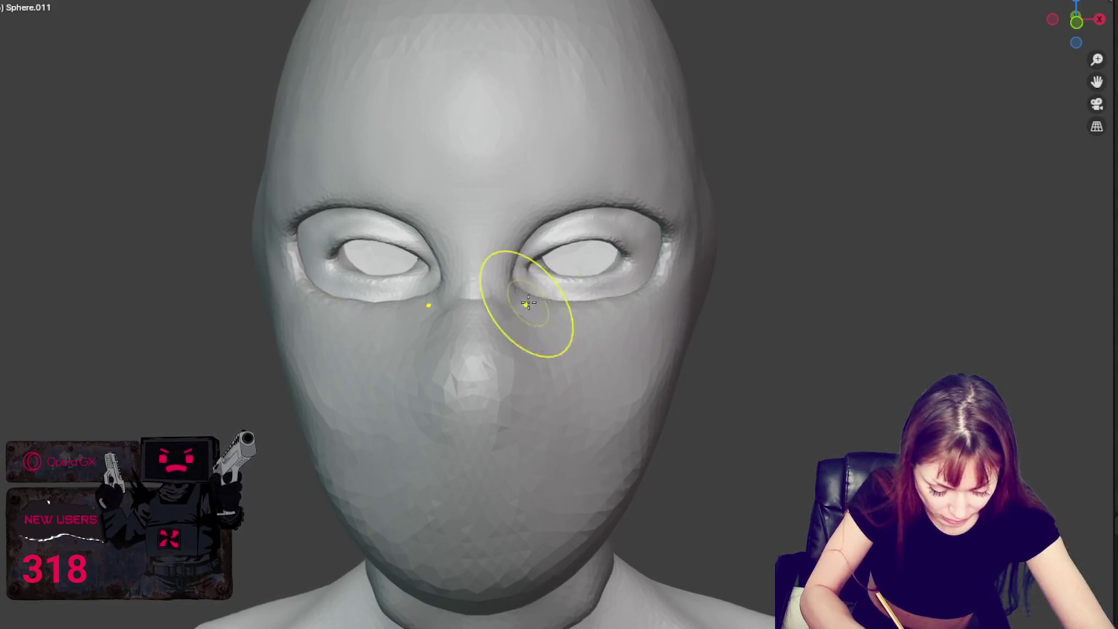
mouse_move(524, 312)
middle_mouse_down()
mouse_move(661, 262)
mouse_move(629, 284)
middle_mouse_up()
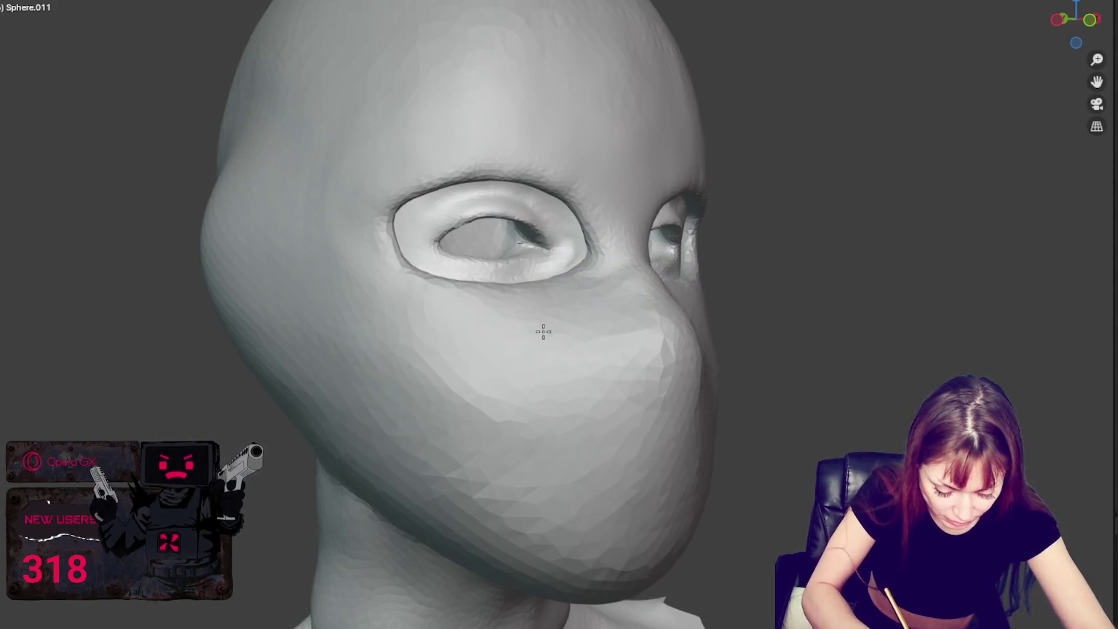
Step: Orbit around the head and sculpt the contour of the left temple
middle_click_drag(543, 331, 693, 314)
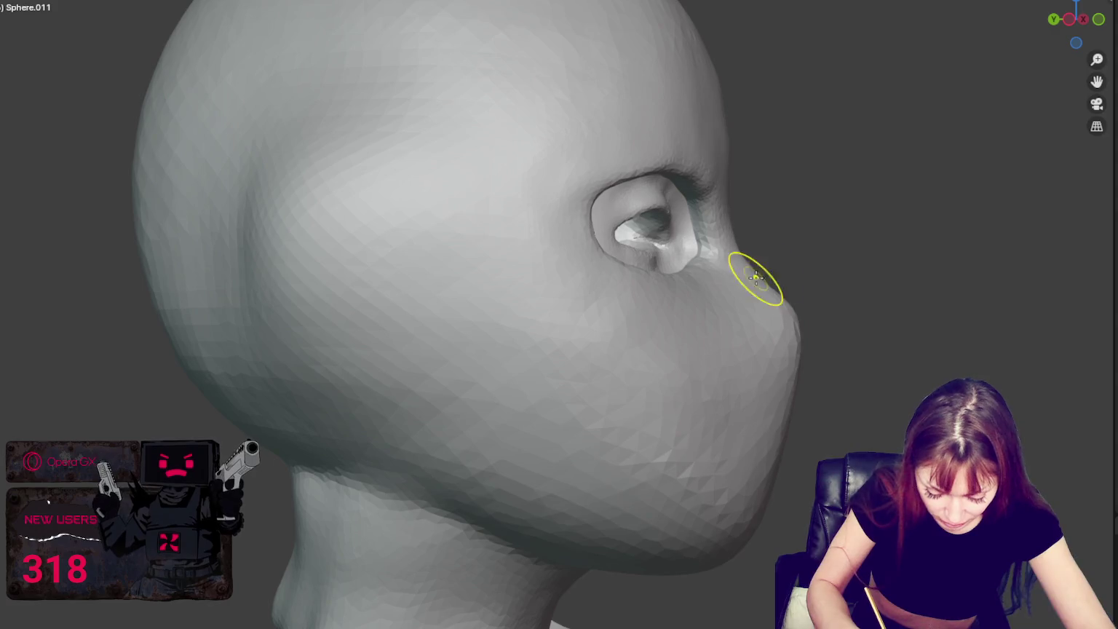
middle_click_drag(840, 342, 724, 355)
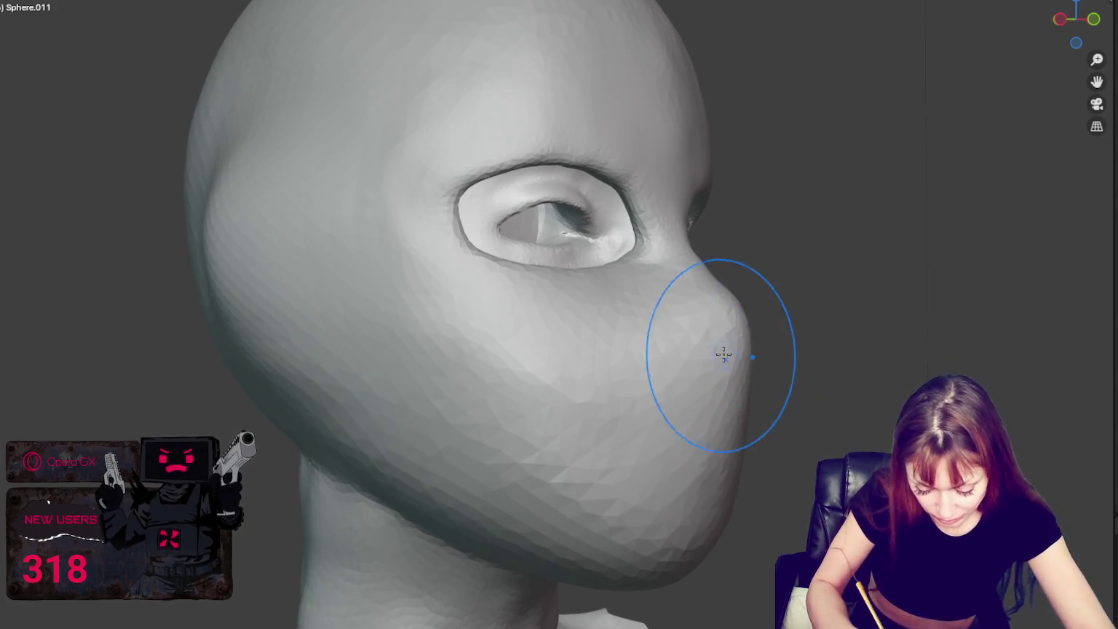
middle_click_drag(554, 429, 526, 406)
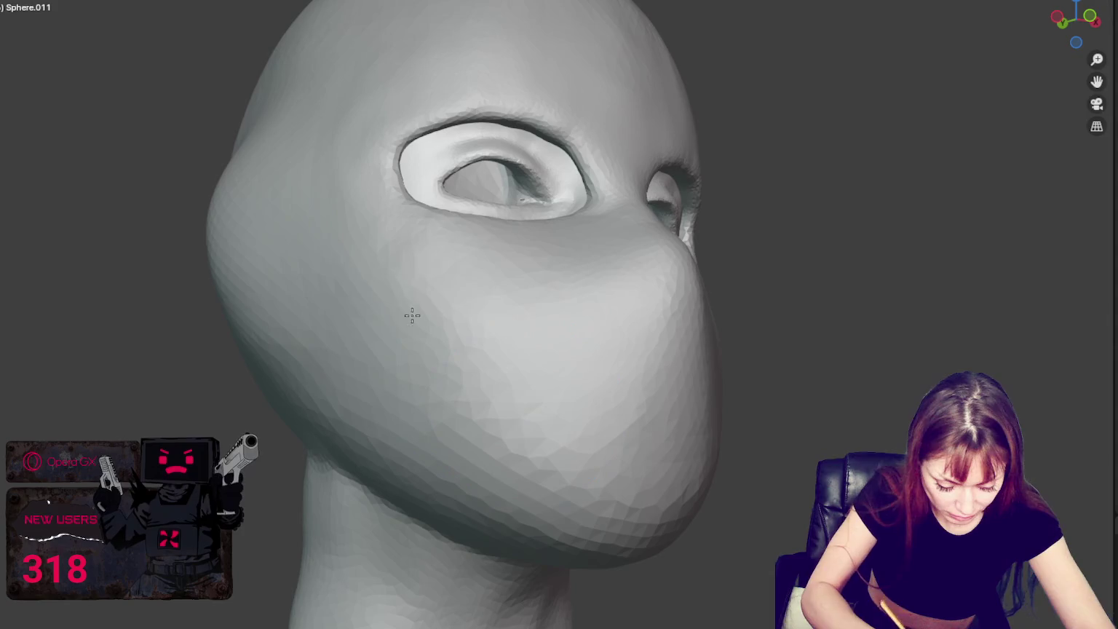
mouse_move(412, 312)
middle_mouse_down()
mouse_move(426, 330)
mouse_move(346, 368)
middle_mouse_up()
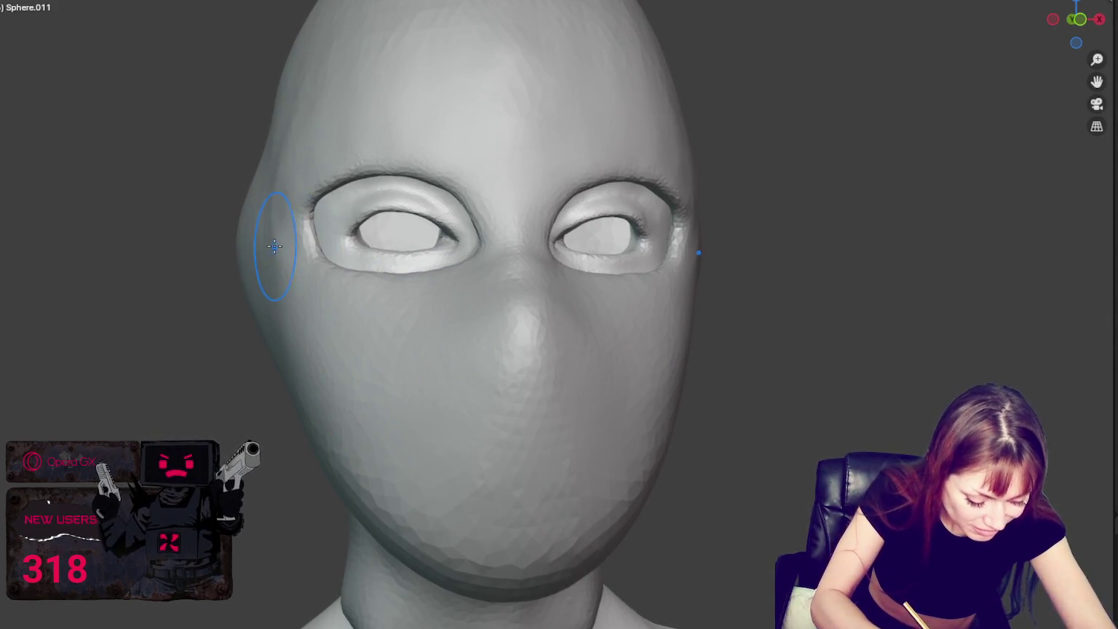
left_click_drag(280, 242, 273, 199)
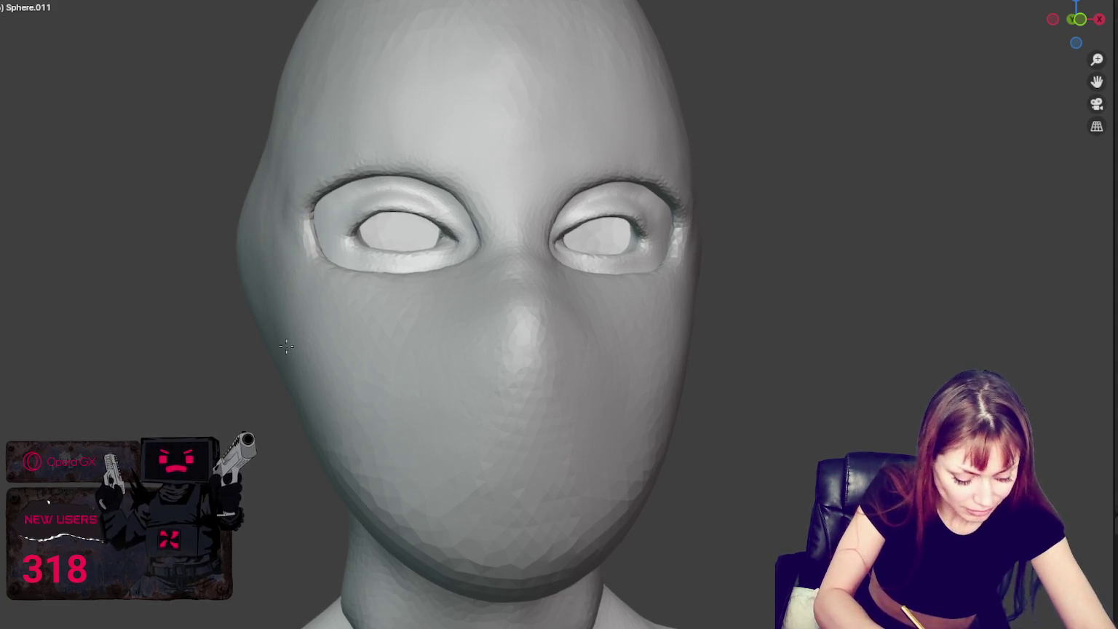
Step: Resize the brush and smooth the cheek from near the ear down to the jaw
middle_click_drag(262, 292, 293, 283)
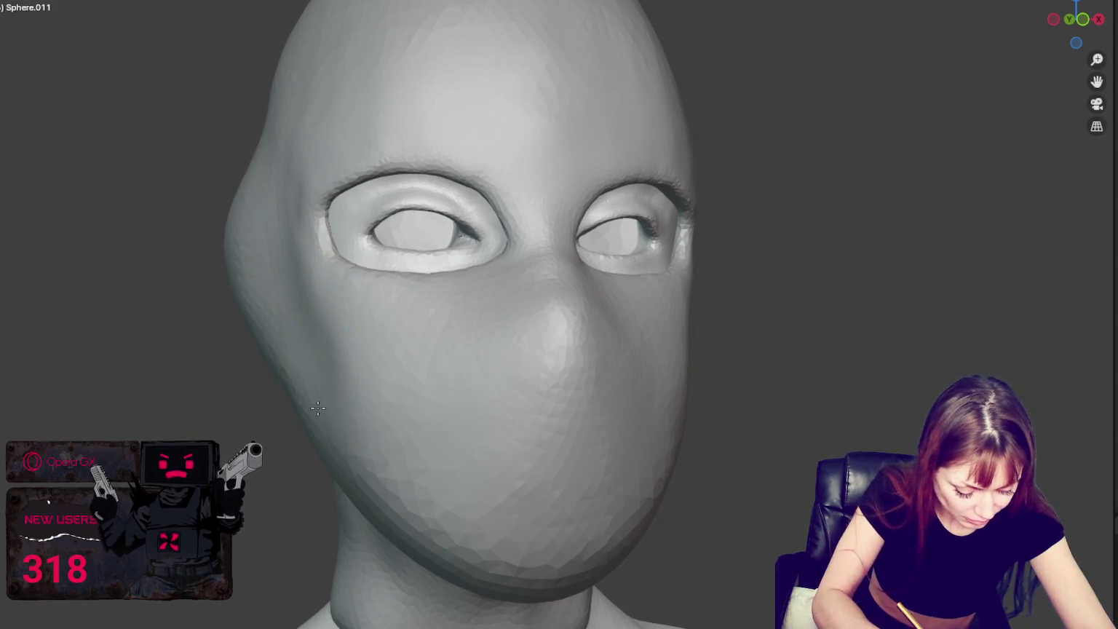
middle_click_drag(331, 366, 308, 390)
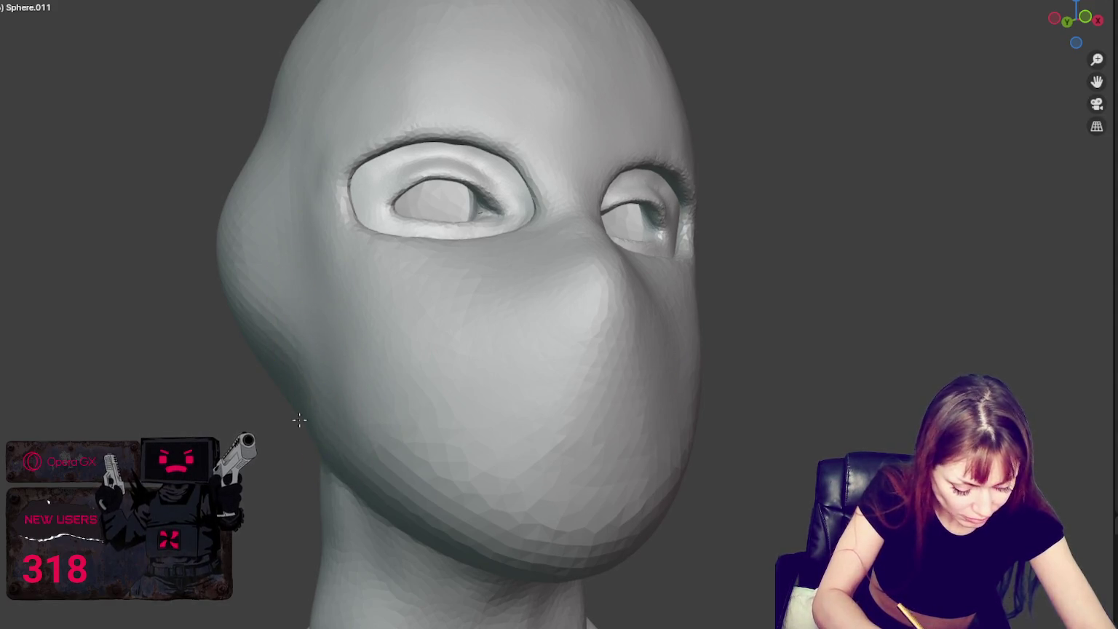
middle_click_drag(283, 349, 257, 374)
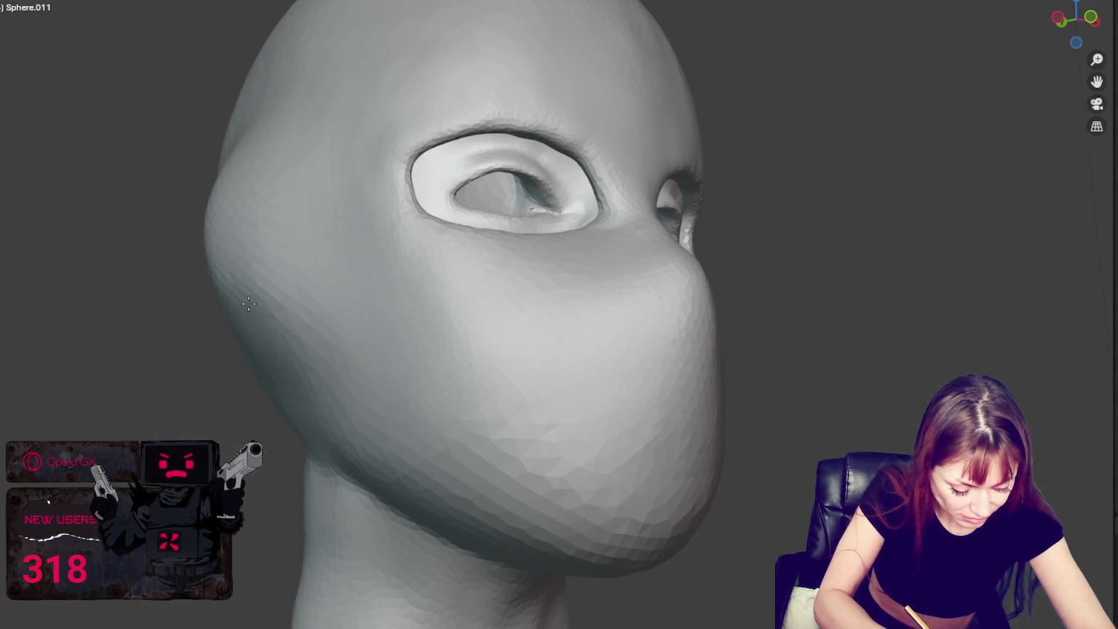
key("f")
mouse_move(277, 244)
middle_mouse_down()
mouse_move(333, 245)
mouse_move(443, 323)
mouse_move(545, 342)
mouse_move(552, 318)
middle_mouse_up()
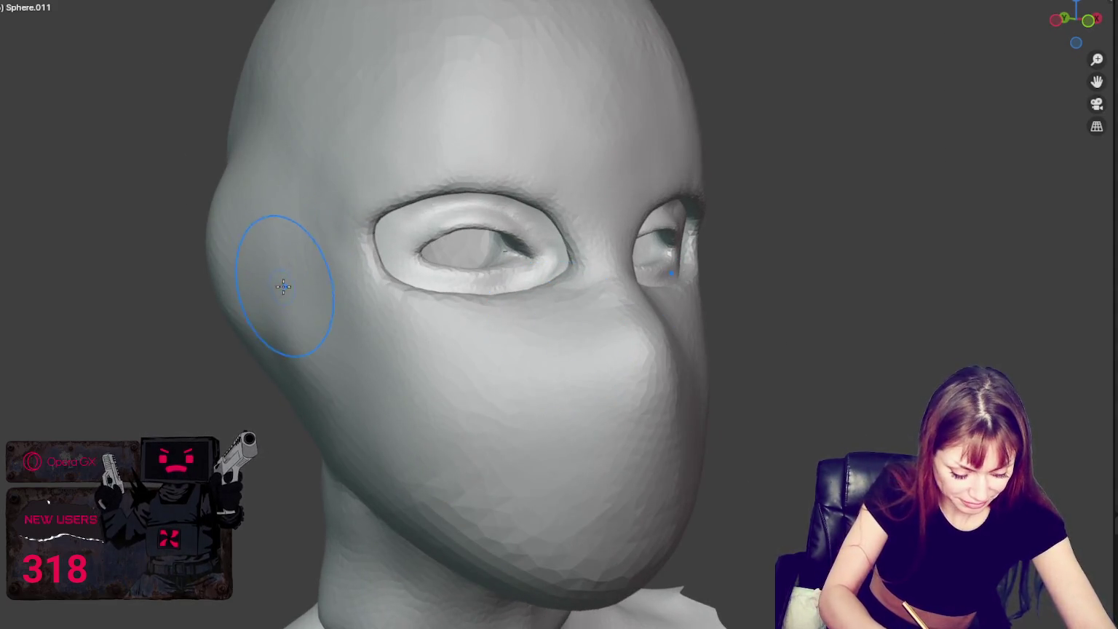
mouse_move(283, 286)
left_mouse_down("shift")
mouse_move(287, 307)
mouse_move(262, 250)
mouse_move(295, 357)
left_mouse_up("shift")
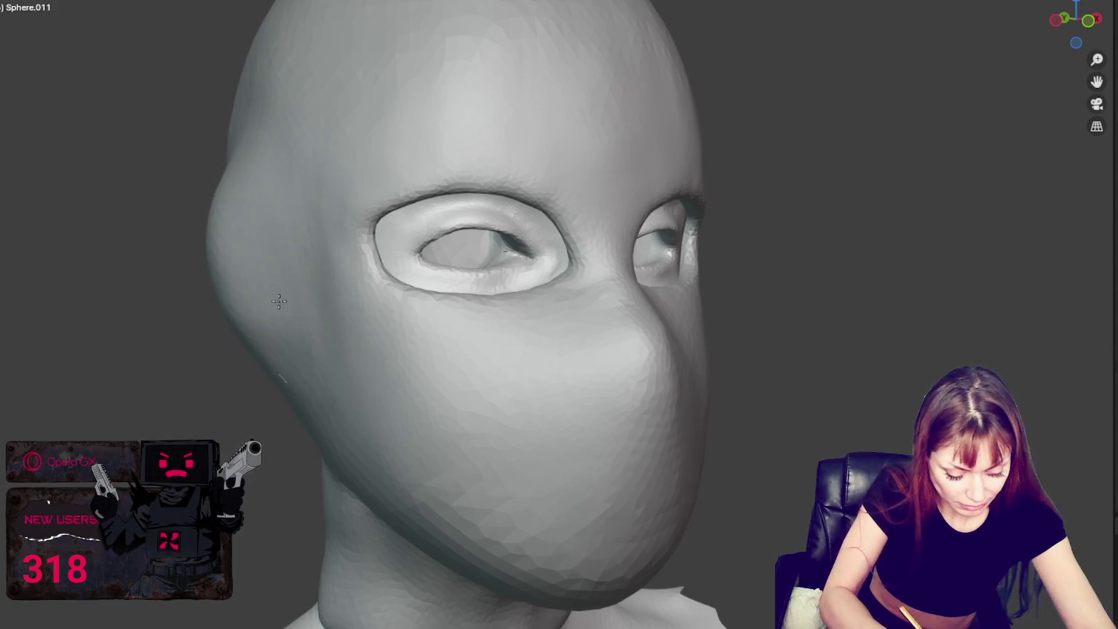
mouse_move(279, 301)
left_mouse_down("shift")
mouse_move(317, 321)
mouse_move(302, 260)
mouse_move(307, 335)
left_mouse_up("shift")
middle_click_drag(307, 335, 694, 272)
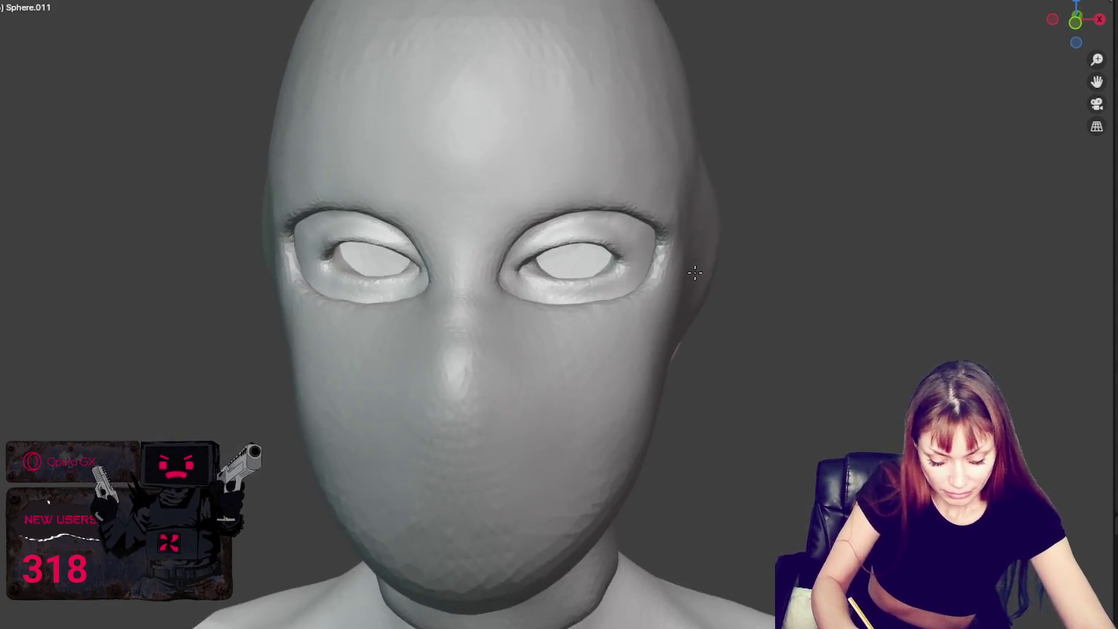
mouse_move(694, 272)
left_mouse_down("shift")
mouse_move(699, 249)
mouse_move(644, 461)
mouse_move(606, 393)
left_mouse_up("shift")
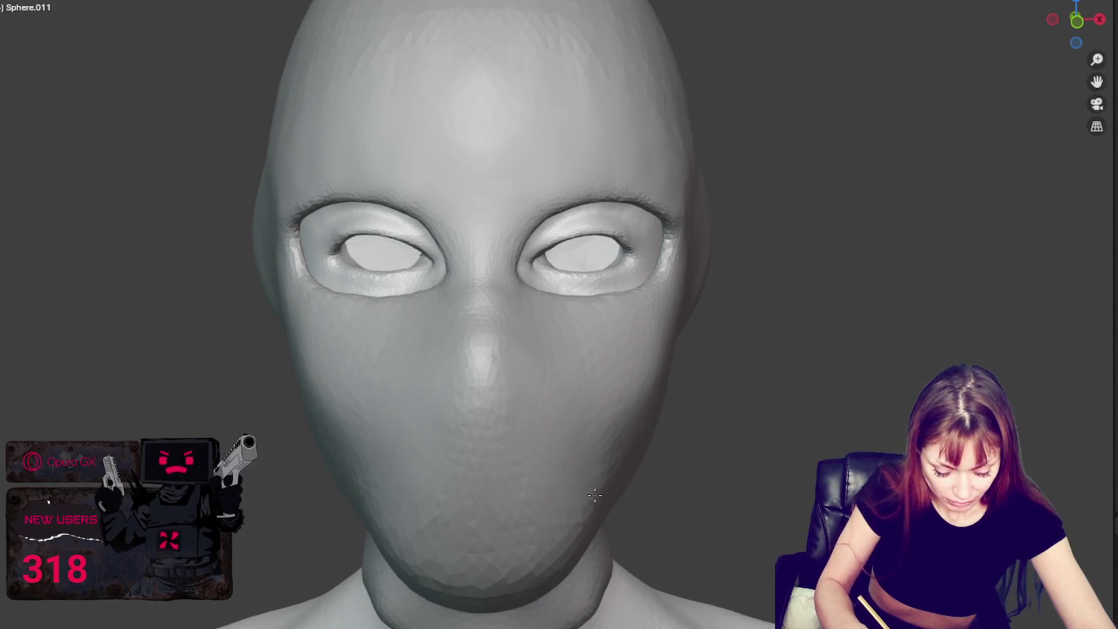